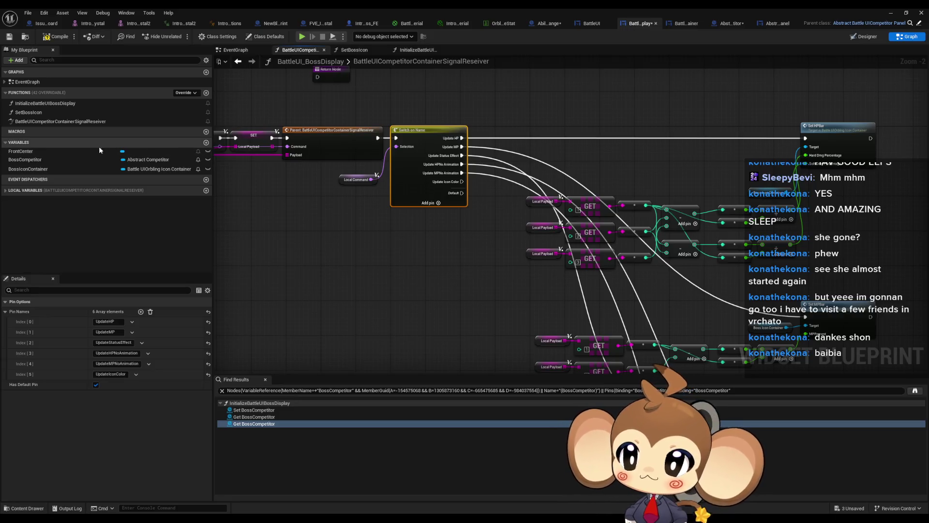
Review the InitializeBattleUIBossDisplay and SetBossIcon graphs, then open BattleUICompetitorContainerSignalReseiver.
{"action": "double_click", "coordinate": [45, 103]}
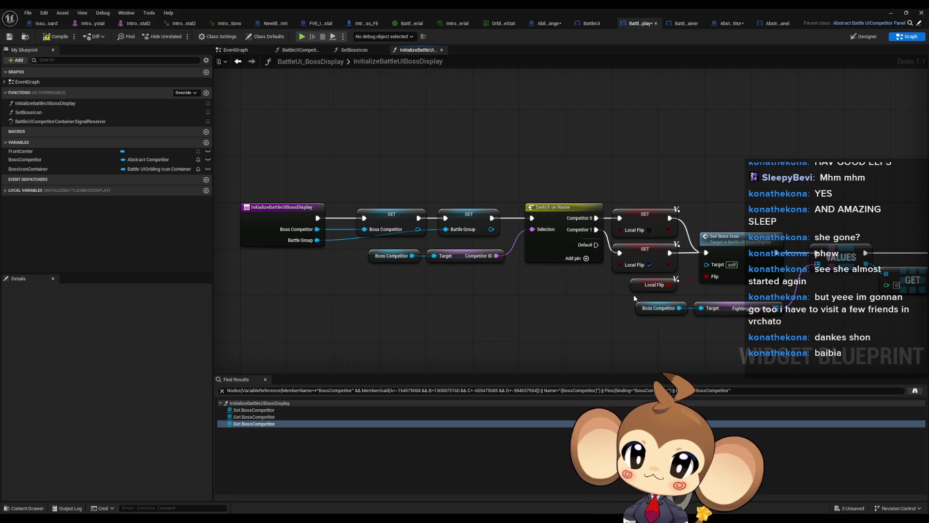
{"action": "left_click", "coordinate": [404, 211]}
{"action": "left_click_drag", "start_coordinate": [404, 212], "coordinate": [397, 270]}
{"action": "mouse_move", "coordinate": [556, 198]}
{"action": "left_mouse_down"}
{"action": "mouse_move", "coordinate": [575, 265]}
{"action": "mouse_move", "coordinate": [807, 269]}
{"action": "left_mouse_up"}
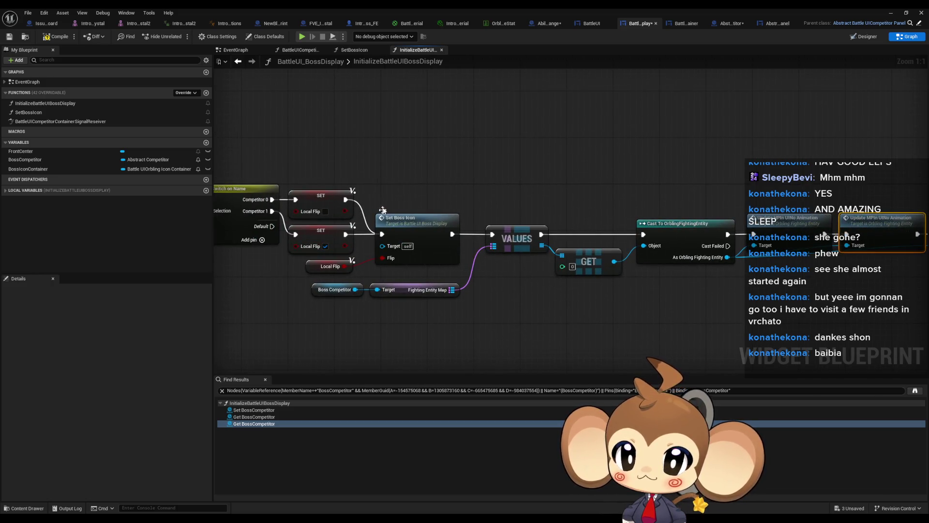
{"action": "left_click", "coordinate": [439, 240]}
{"action": "left_click_drag", "start_coordinate": [439, 240], "coordinate": [486, 239]}
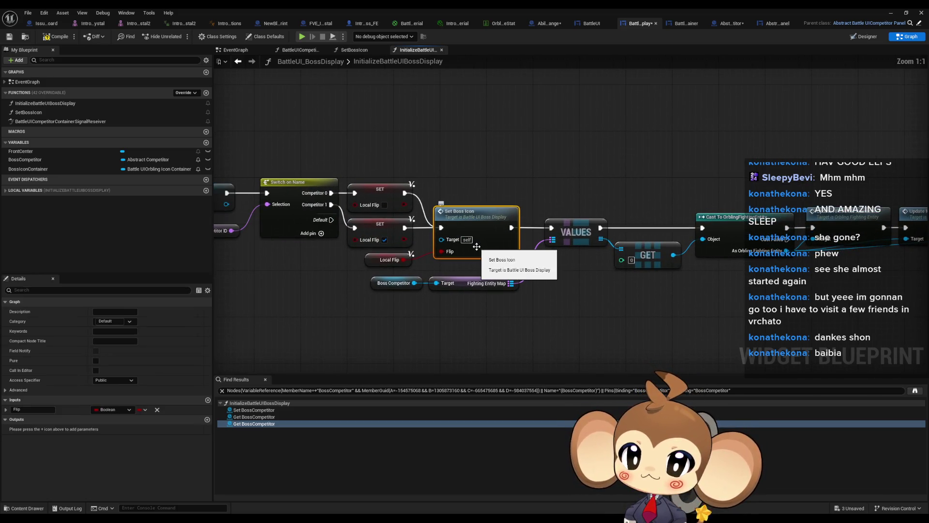
{"action": "double_click", "coordinate": [487, 240]}
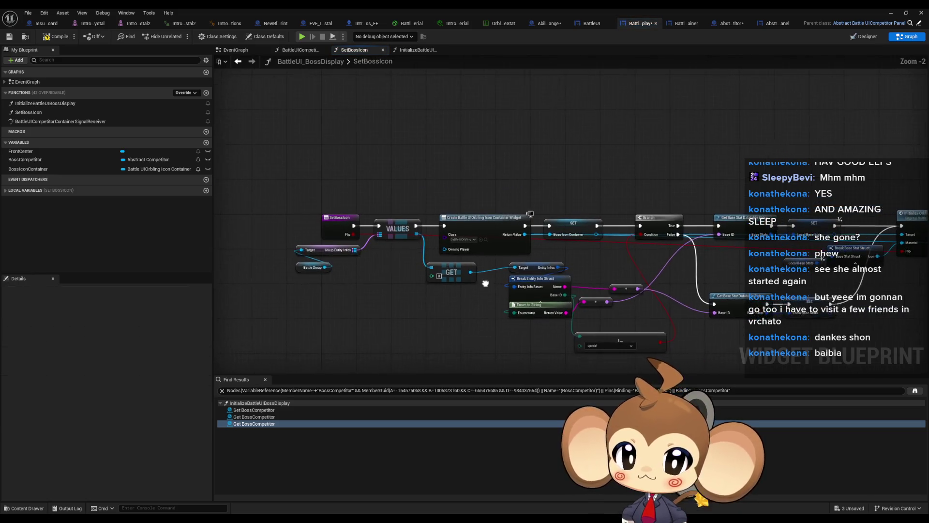
{"action": "left_click", "coordinate": [589, 231]}
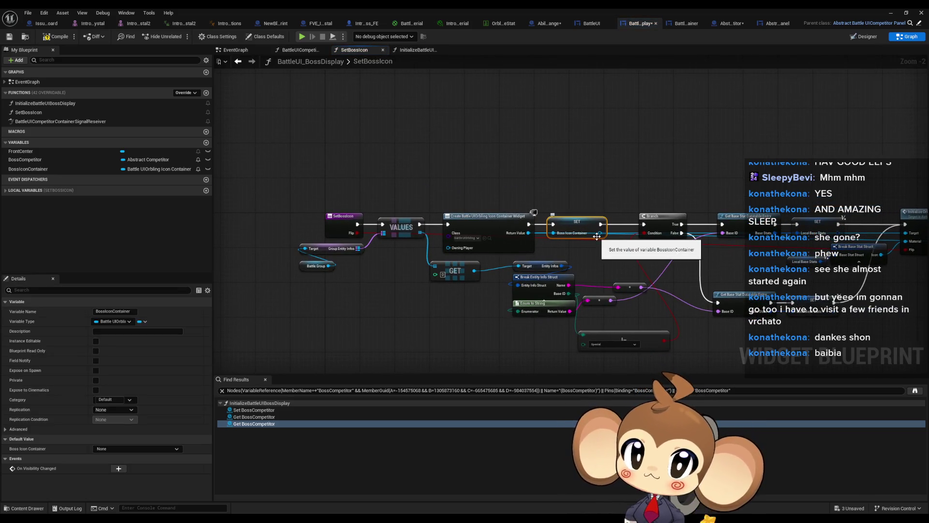
{"action": "double_click", "coordinate": [59, 122]}
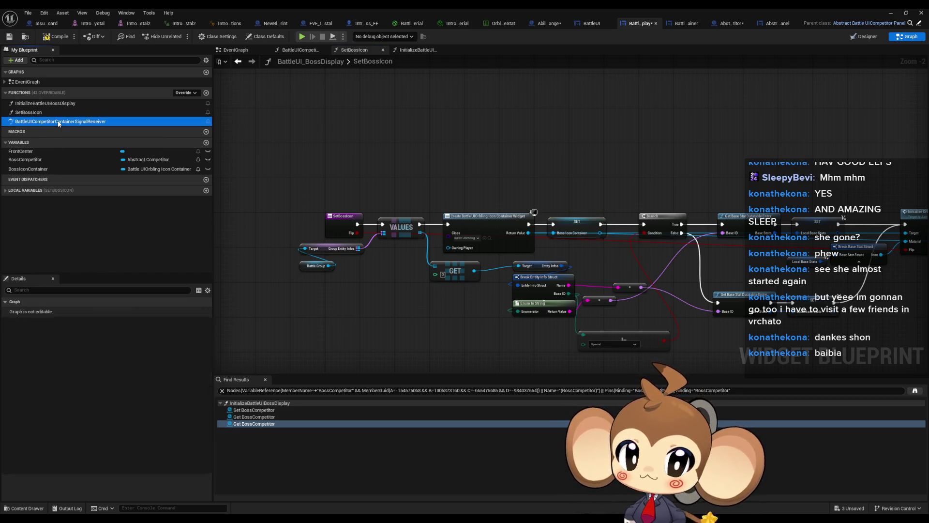
{"action": "mouse_move", "coordinate": [475, 297]}
{"action": "left_mouse_down"}
{"action": "mouse_move", "coordinate": [300, 284]}
{"action": "mouse_move", "coordinate": [292, 270]}
{"action": "left_mouse_up"}
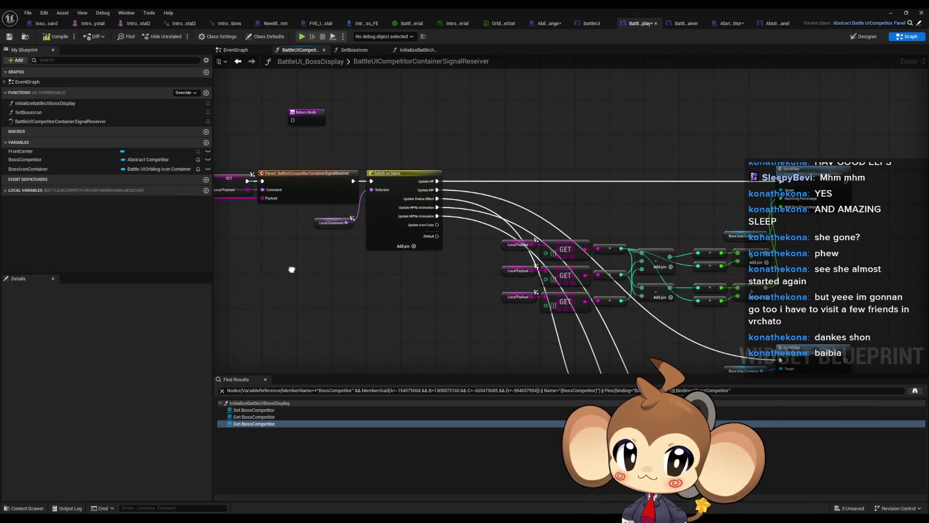
Add a Boss Icon Container getter with a Get Material node beside it.
{"action": "right_click", "coordinate": [349, 305]}
{"action": "type", "text": "boss icon"}
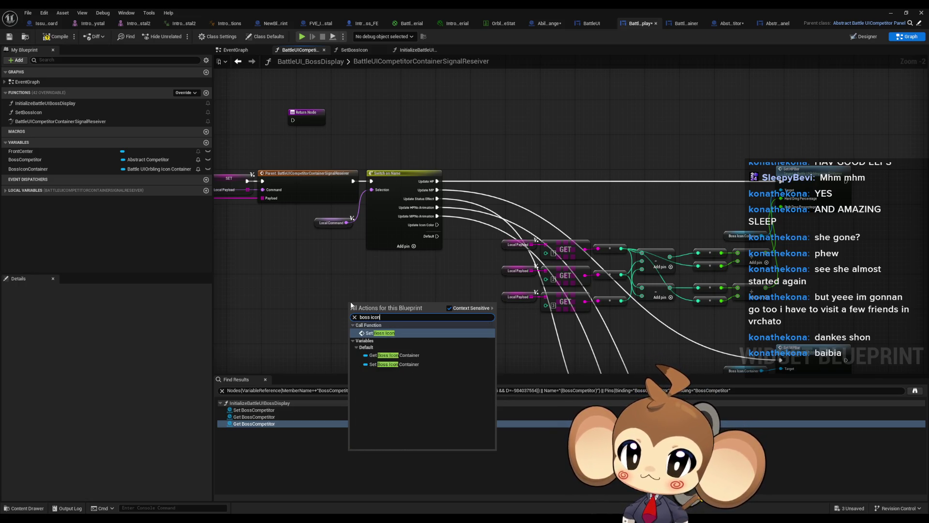
{"action": "left_click", "coordinate": [394, 355]}
{"action": "scroll", "coordinate": [388, 310], "scroll_direction": "up", "scroll_amount": 2}
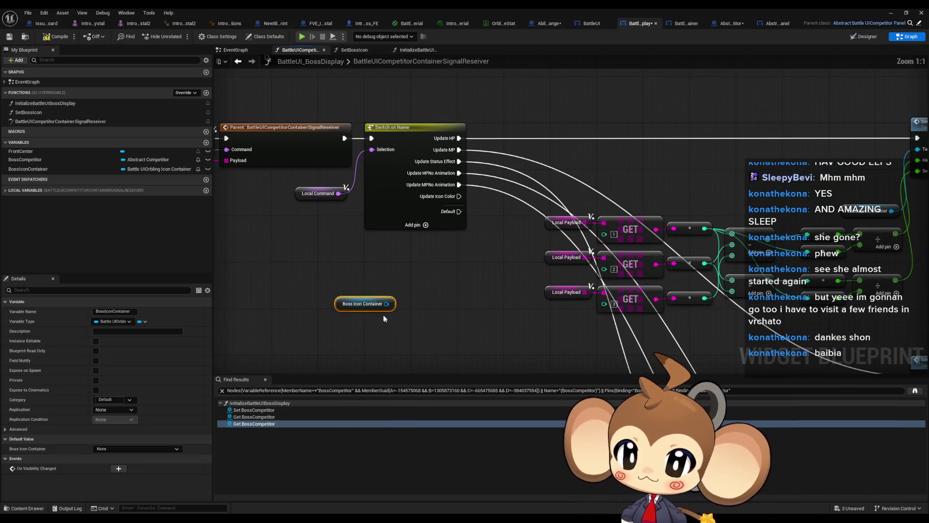
{"action": "left_click_drag", "start_coordinate": [387, 303], "coordinate": [424, 306]}
{"action": "type", "text": "mater"}
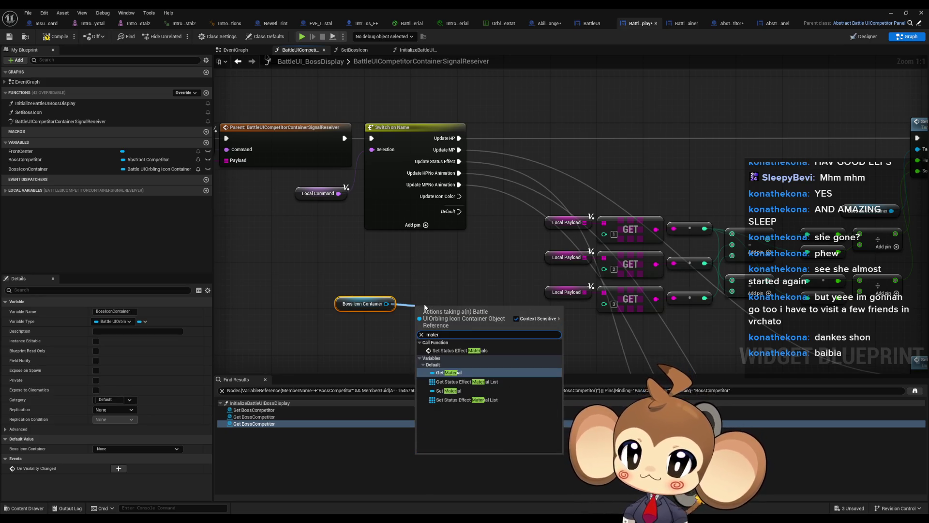
{"action": "key", "text": "Return"}
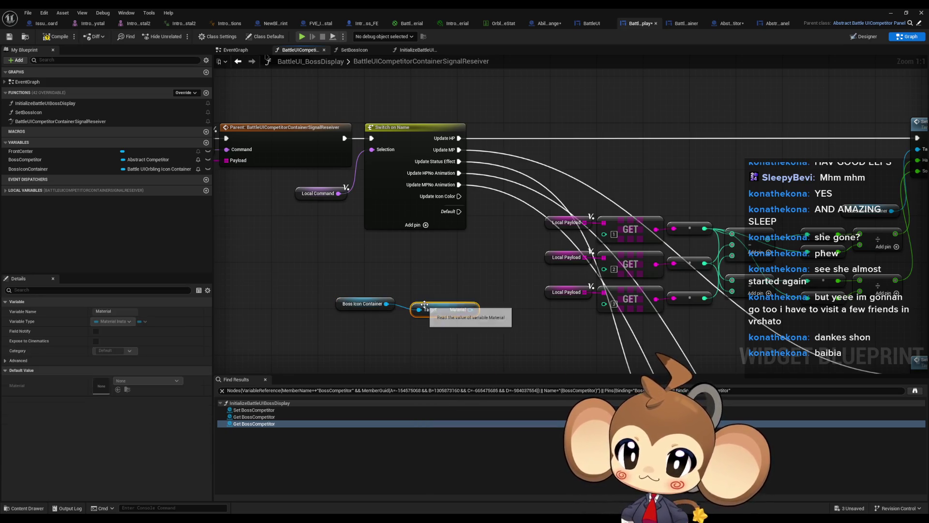
{"action": "left_click_drag", "start_coordinate": [455, 317], "coordinate": [426, 306]}
Add a Set Vector Parameter Value node wired to the Material output.
{"action": "mouse_move", "coordinate": [359, 285]}
{"action": "left_mouse_down"}
{"action": "mouse_move", "coordinate": [409, 315]}
{"action": "mouse_move", "coordinate": [304, 301]}
{"action": "mouse_move", "coordinate": [397, 306]}
{"action": "left_mouse_up"}
{"action": "type", "text": "sca"}
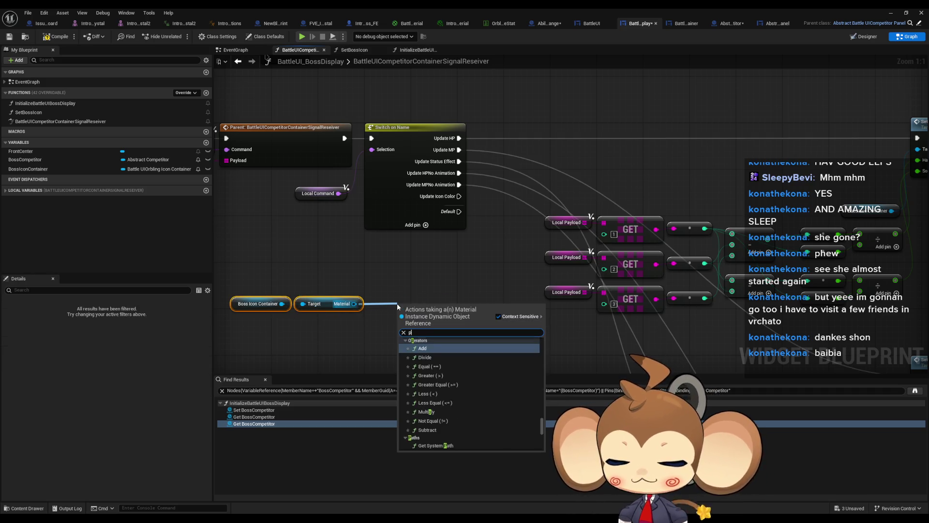
{"action": "key", "text": "BackSpace"}
{"action": "key", "text": "BackSpace"}
{"action": "key", "text": "BackSpace"}
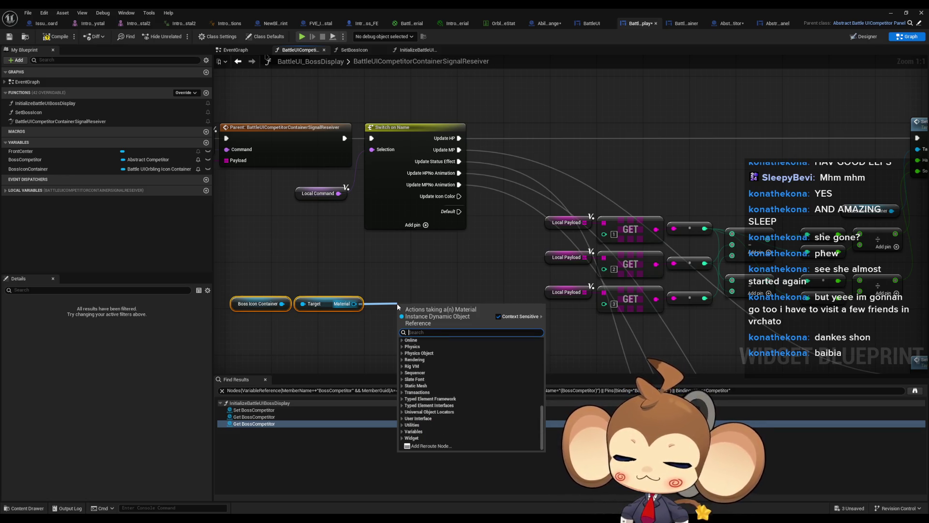
{"action": "type", "text": "parameter"}
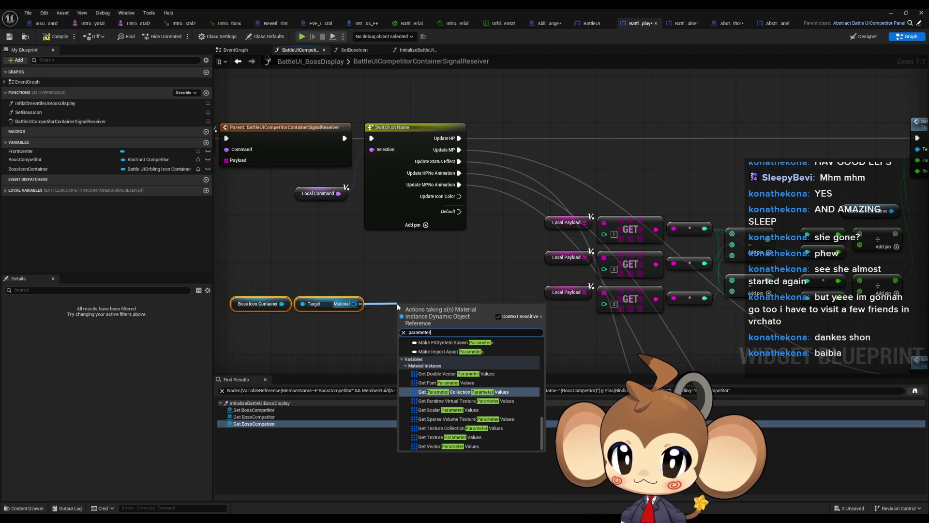
{"action": "type", "text": " set"}
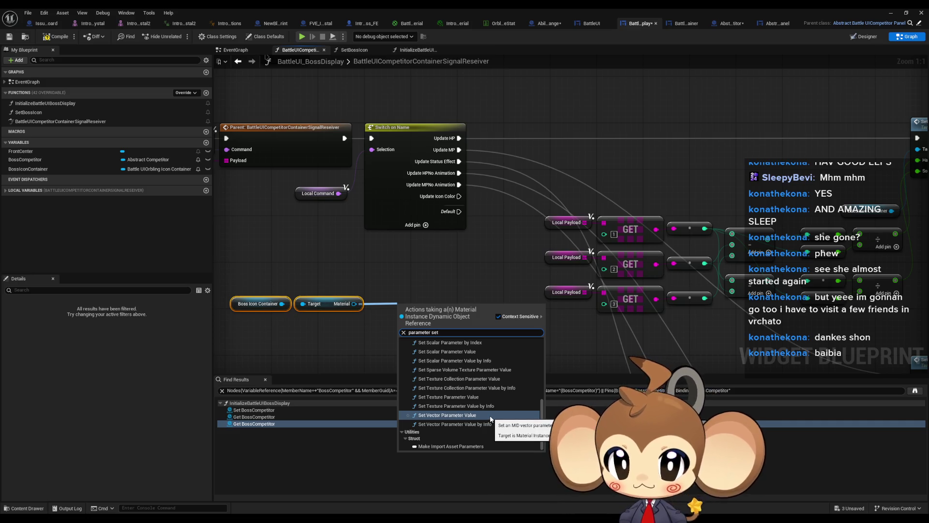
{"action": "left_click", "coordinate": [475, 415]}
{"action": "left_click_drag", "start_coordinate": [437, 328], "coordinate": [449, 293]}
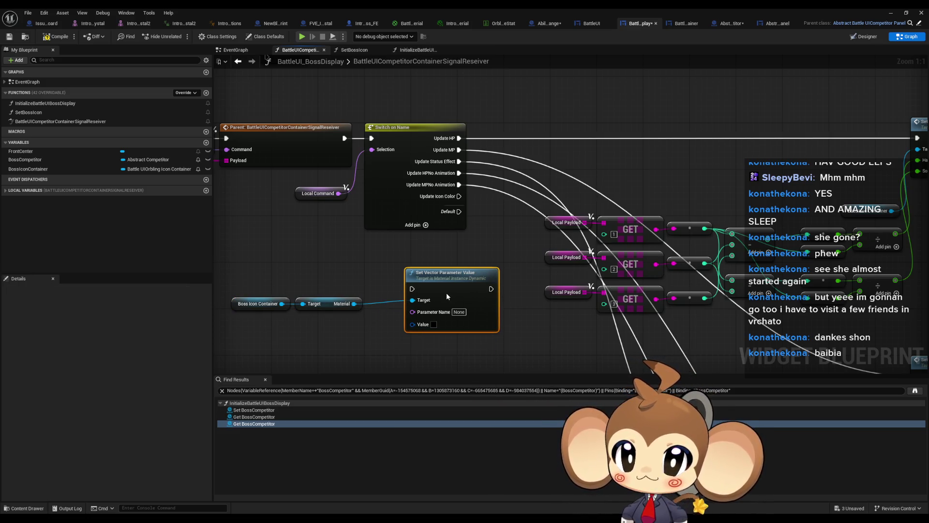
{"action": "mouse_move", "coordinate": [388, 319]}
{"action": "left_mouse_down"}
{"action": "mouse_move", "coordinate": [403, 322]}
{"action": "mouse_move", "coordinate": [477, 285]}
{"action": "left_mouse_up"}
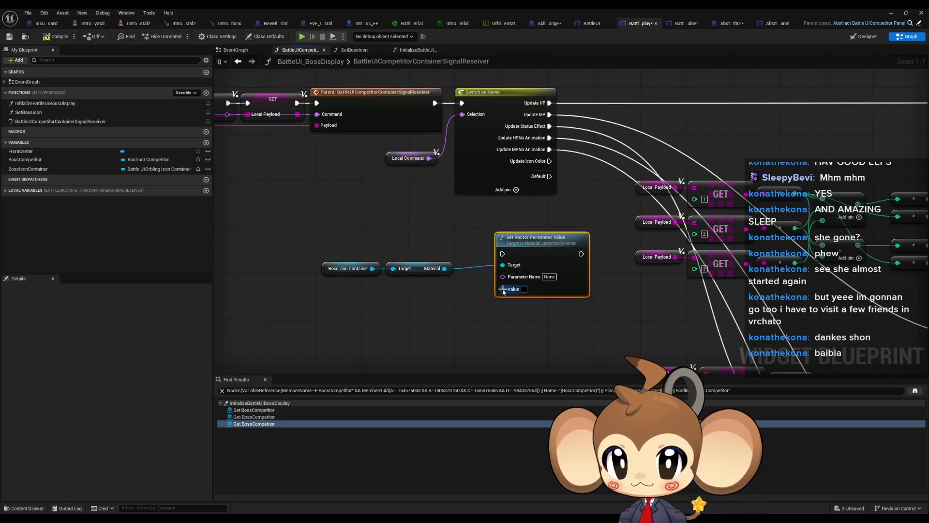
Split the node's Value pin into R, G, B and A.
{"action": "right_click", "coordinate": [503, 289]}
{"action": "left_click", "coordinate": [530, 328]}
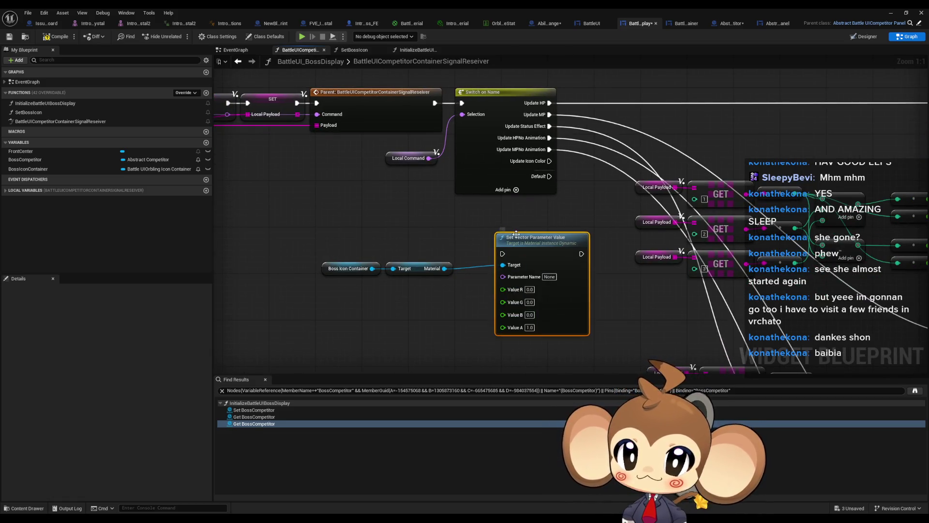
{"action": "left_click_drag", "start_coordinate": [309, 183], "coordinate": [444, 195]}
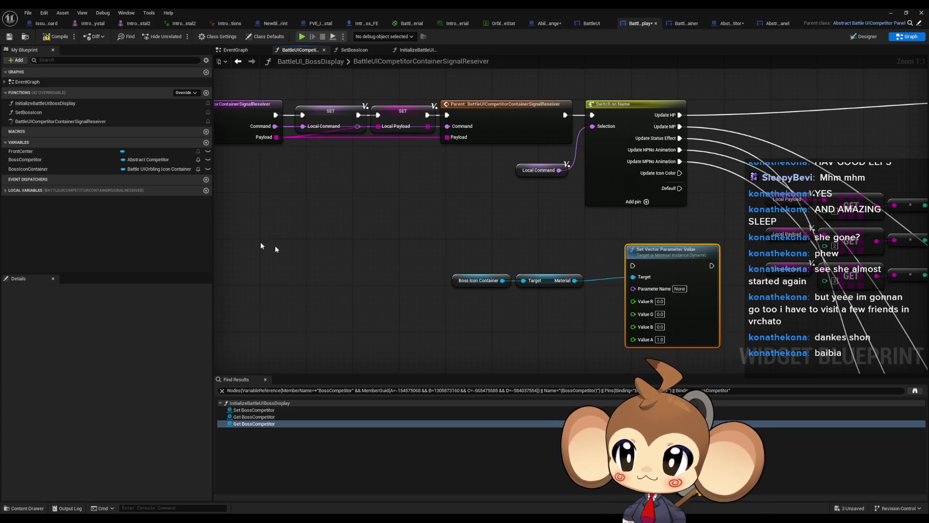
{"action": "right_click", "coordinate": [365, 286]}
Add a Payload getter and an array GET node reading from it.
{"action": "type", "text": "get pl"}
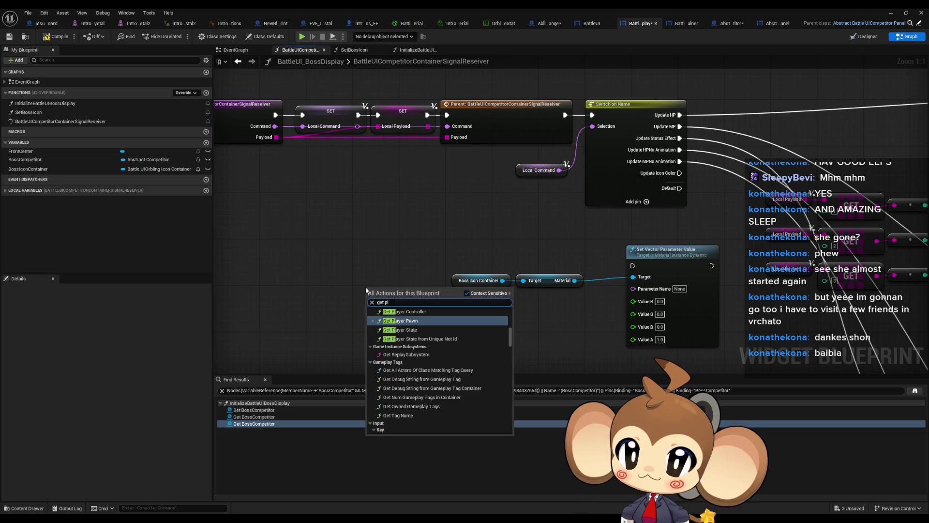
{"action": "key", "text": "BackSpace"}
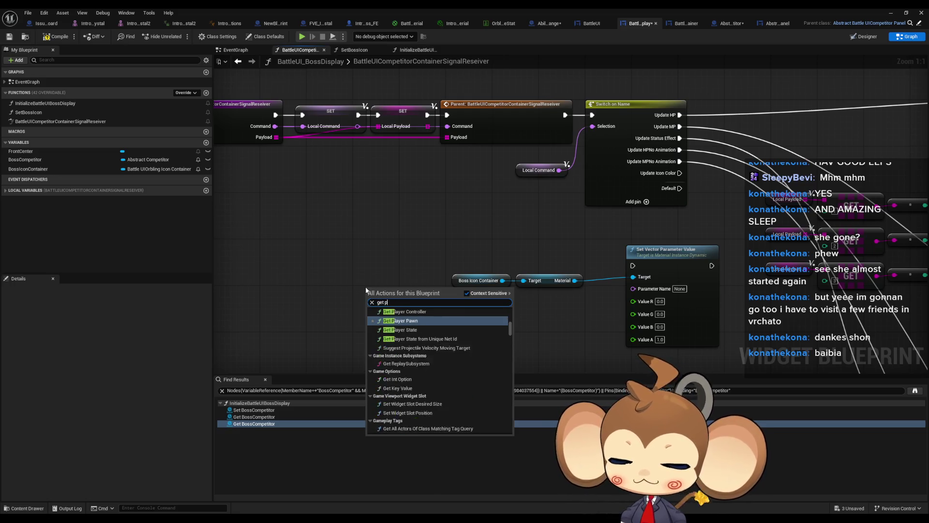
{"action": "type", "text": "ayload"}
{"action": "key", "text": "Return"}
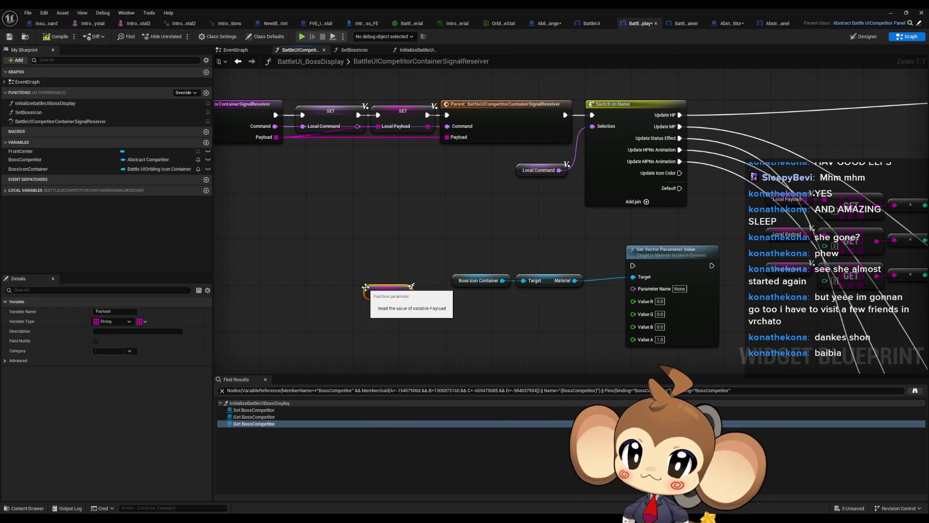
{"action": "left_click_drag", "start_coordinate": [419, 302], "coordinate": [428, 303]}
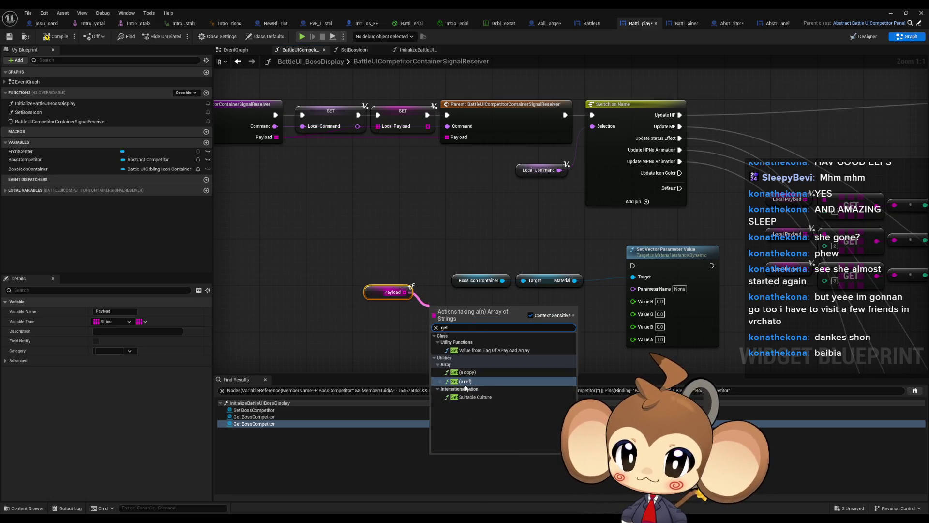
{"action": "left_click", "coordinate": [466, 378]}
{"action": "left_click_drag", "start_coordinate": [467, 334], "coordinate": [460, 272]}
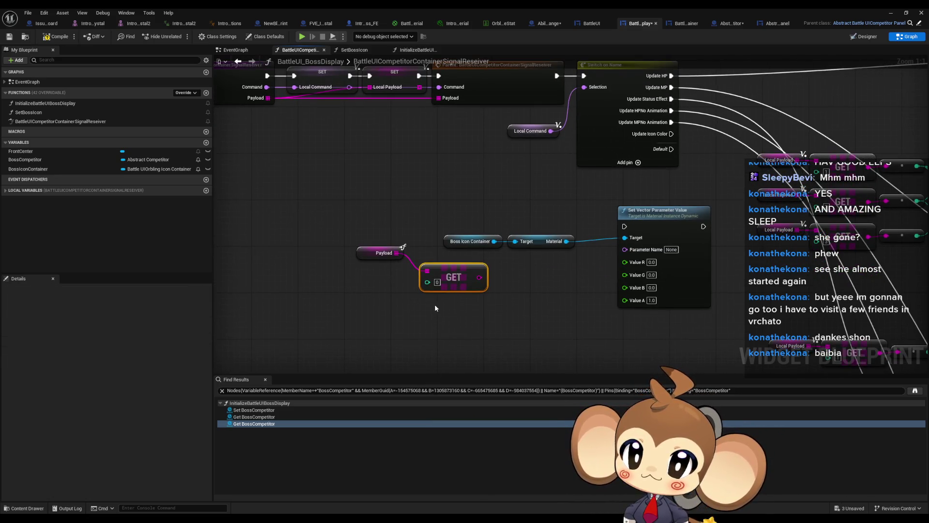
Duplicate the GET node, set index 1, and wire the copies toward Value G and B.
{"action": "key", "text": "ctrl+c"}
{"action": "key", "text": "ctrl+v"}
{"action": "key", "text": "ctrl+v"}
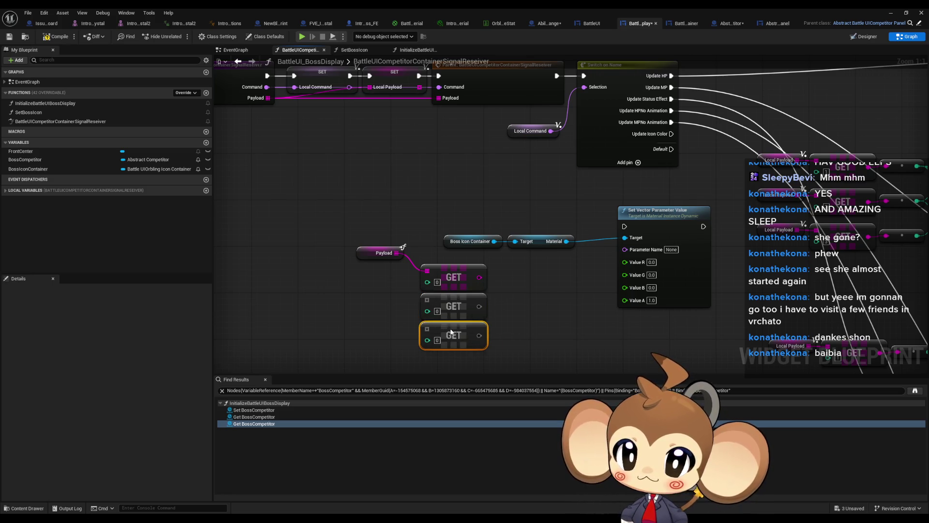
{"action": "type", "text": "1"}
{"action": "mouse_move", "coordinate": [479, 277]}
{"action": "left_mouse_down"}
{"action": "mouse_move", "coordinate": [492, 291]}
{"action": "mouse_move", "coordinate": [628, 273]}
{"action": "mouse_move", "coordinate": [489, 293]}
{"action": "mouse_move", "coordinate": [479, 306]}
{"action": "left_mouse_up"}
{"action": "mouse_move", "coordinate": [481, 340]}
{"action": "left_mouse_down"}
{"action": "mouse_move", "coordinate": [624, 283]}
{"action": "mouse_move", "coordinate": [613, 280]}
{"action": "left_mouse_up"}
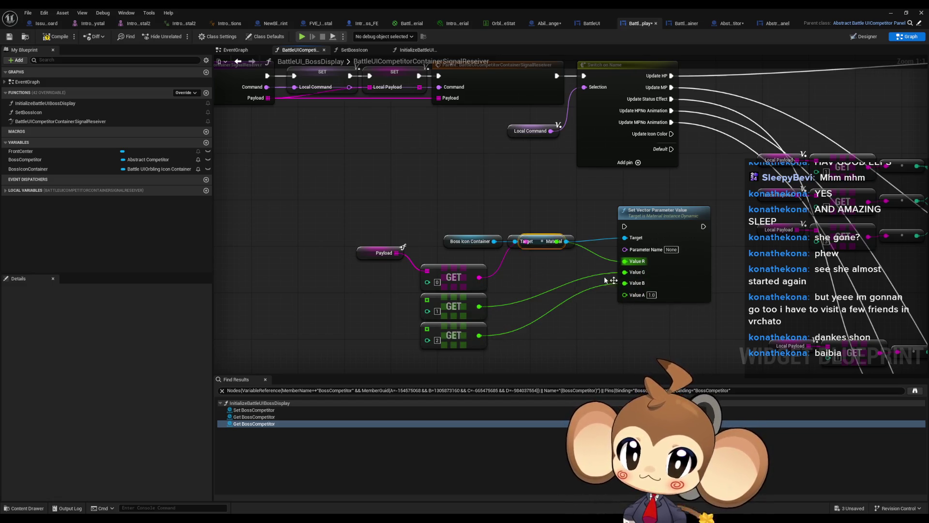
{"action": "left_click_drag", "start_coordinate": [533, 246], "coordinate": [536, 284]}
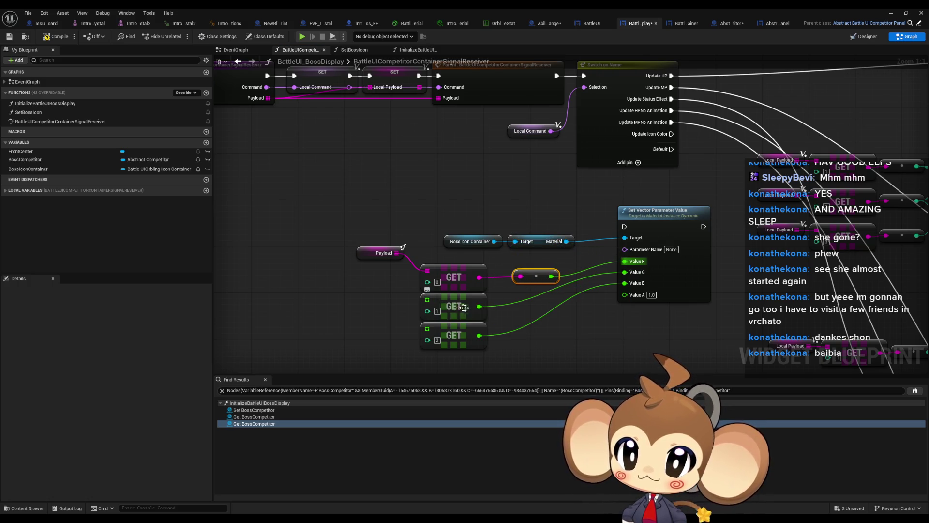
Connect Payload to the copied GETs, wire them into G and B, and run on Update Icon Color.
{"action": "left_click", "coordinate": [479, 306], "text": "alt"}
{"action": "left_click", "coordinate": [479, 335], "text": "alt"}
{"action": "left_click_drag", "start_coordinate": [428, 301], "coordinate": [397, 252]}
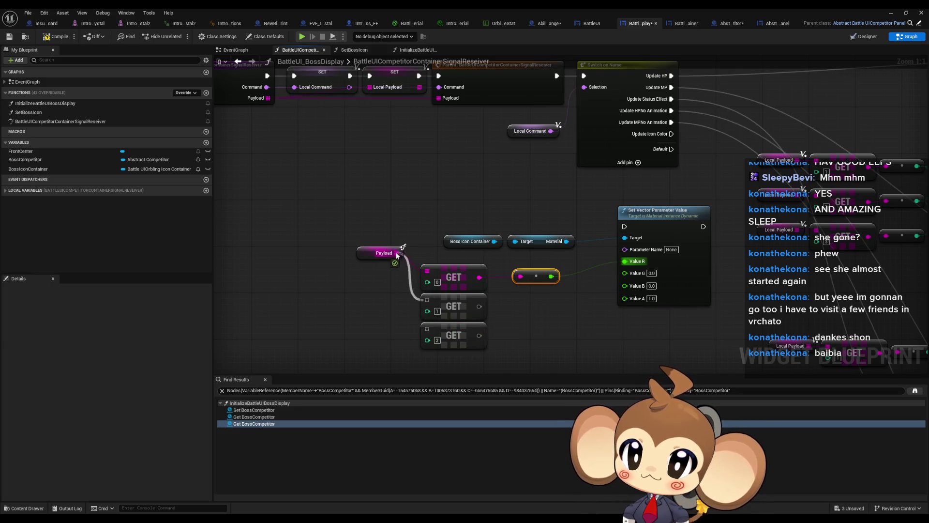
{"action": "left_click_drag", "start_coordinate": [427, 330], "coordinate": [396, 253]}
{"action": "mouse_move", "coordinate": [479, 335]}
{"action": "left_mouse_down"}
{"action": "mouse_move", "coordinate": [609, 279]}
{"action": "mouse_move", "coordinate": [542, 285]}
{"action": "mouse_move", "coordinate": [480, 309]}
{"action": "left_mouse_up"}
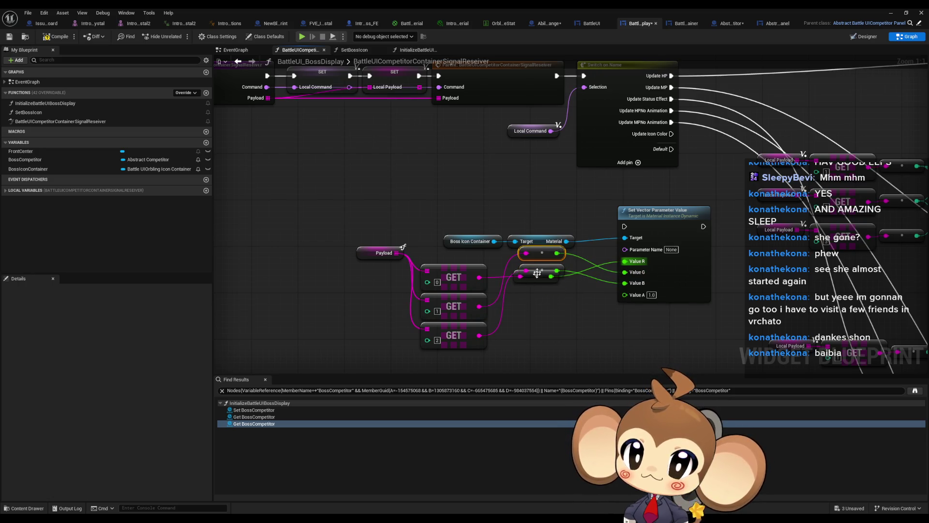
{"action": "left_click_drag", "start_coordinate": [537, 274], "coordinate": [542, 323]}
{"action": "mouse_move", "coordinate": [549, 266]}
{"action": "left_mouse_down"}
{"action": "mouse_move", "coordinate": [548, 326]}
{"action": "mouse_move", "coordinate": [533, 293]}
{"action": "left_mouse_up"}
{"action": "left_click_drag", "start_coordinate": [532, 334], "coordinate": [532, 311]}
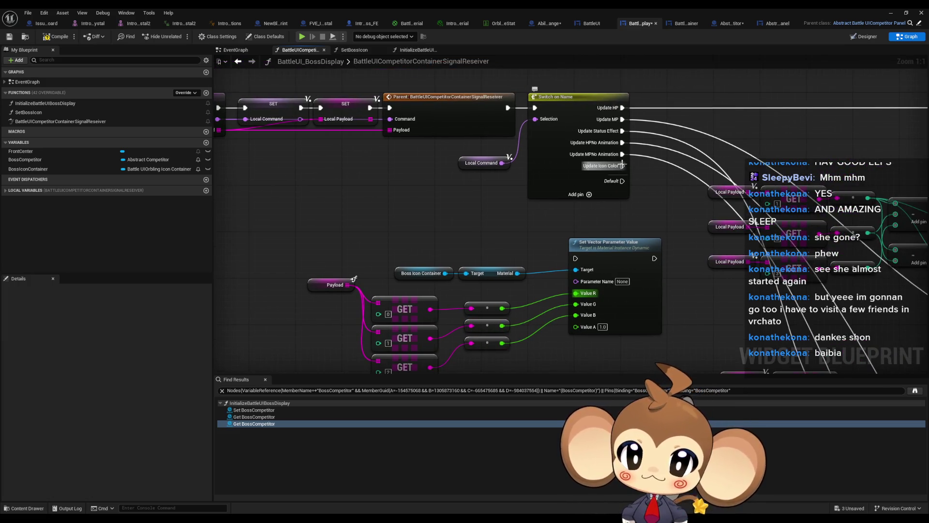
{"action": "mouse_move", "coordinate": [623, 166]}
{"action": "left_mouse_down"}
{"action": "mouse_move", "coordinate": [600, 257]}
{"action": "mouse_move", "coordinate": [576, 258]}
{"action": "left_mouse_up"}
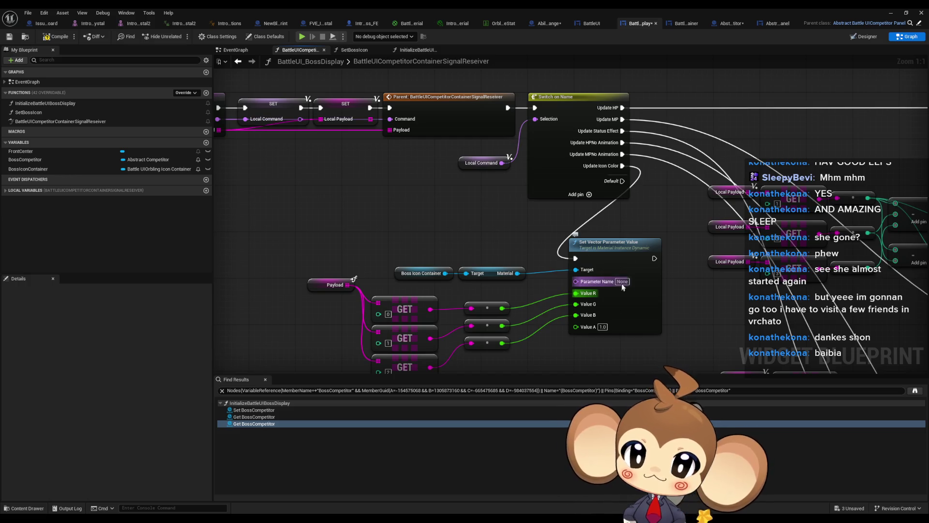
Check the ColorShift parameter name in the BattleEntityIconMaterial graph.
{"action": "left_click", "coordinate": [449, 24]}
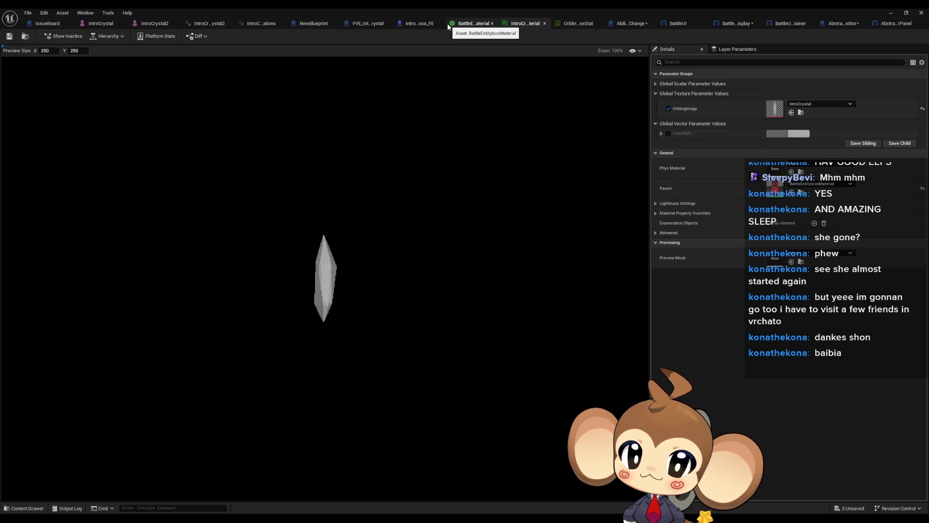
{"action": "left_click", "coordinate": [455, 23]}
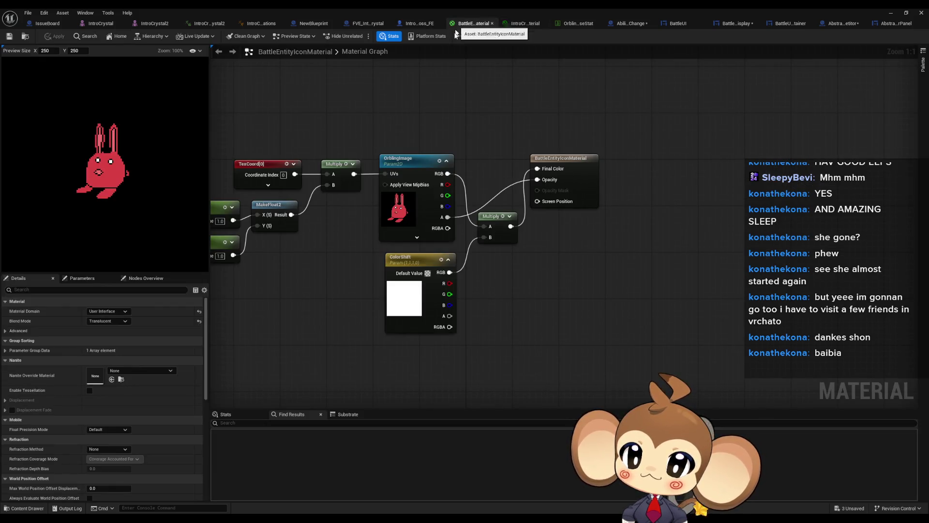
{"action": "left_click", "coordinate": [386, 266]}
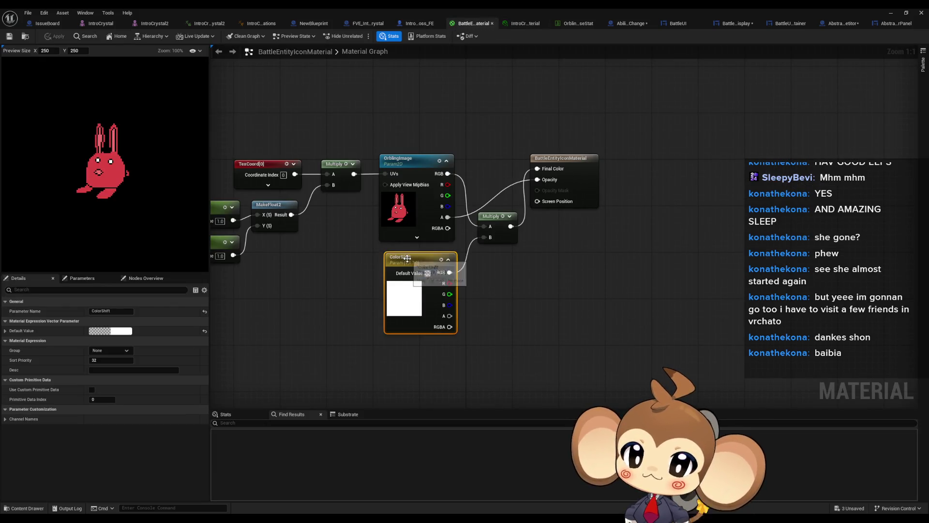
{"action": "left_click", "coordinate": [530, 269]}
In the boss display graph, set Set Vector Parameter Value's Parameter Name to ColorShift.
{"action": "left_click", "coordinate": [733, 24]}
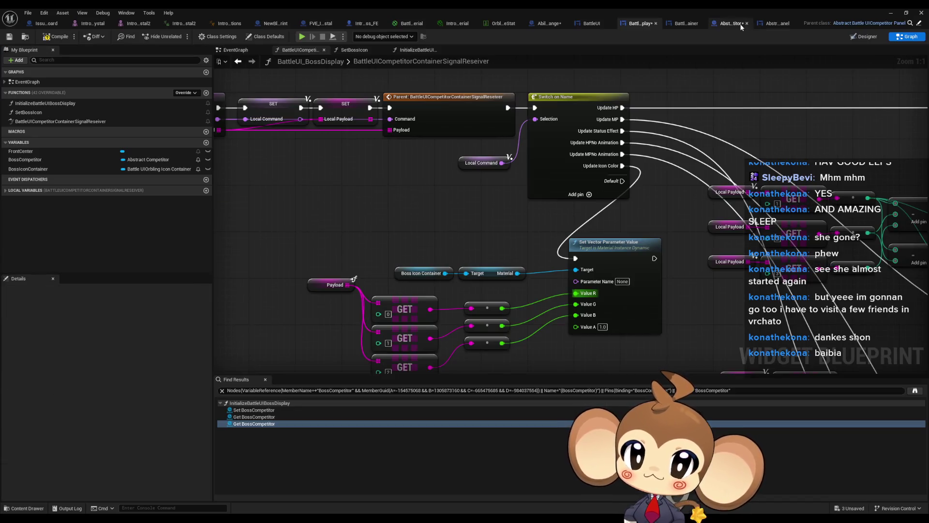
{"action": "left_click", "coordinate": [625, 281]}
{"action": "key", "text": "ctrl+v"}
{"action": "left_click", "coordinate": [703, 298]}
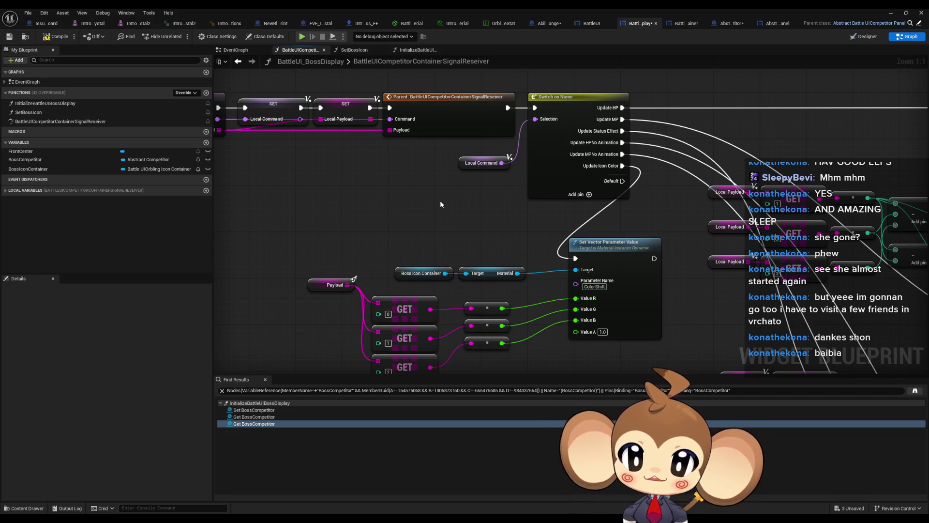
{"action": "scroll", "coordinate": [458, 222], "scroll_direction": "down", "scroll_amount": 2}
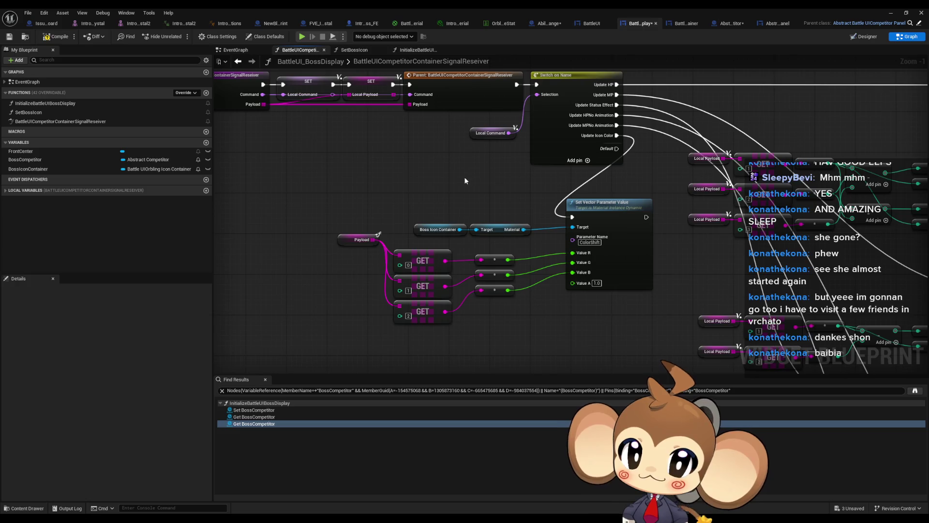
{"action": "left_click_drag", "start_coordinate": [480, 202], "coordinate": [494, 211]}
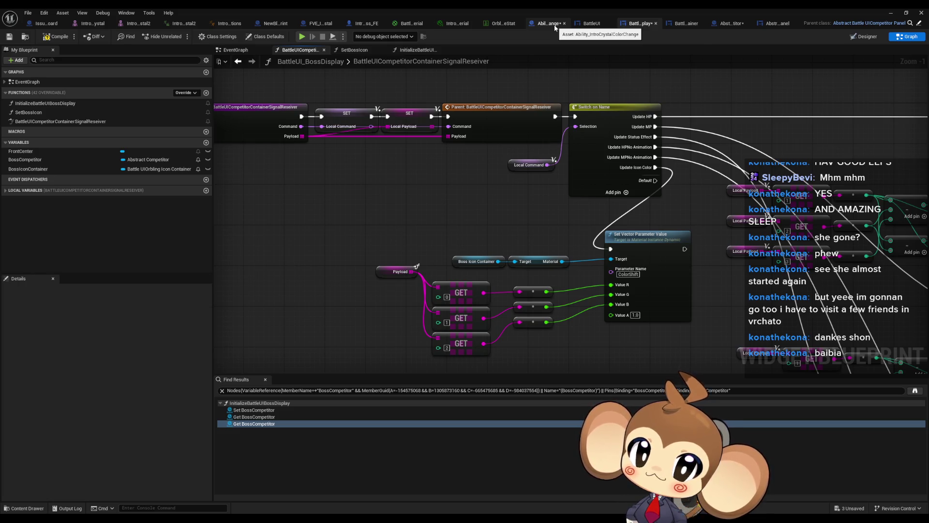
In the crystal colour-change ability, add Call Competitor Battle UISignal from the competitor node.
{"action": "left_click", "coordinate": [556, 26]}
{"action": "scroll", "coordinate": [424, 300], "scroll_direction": "down", "scroll_amount": 2}
{"action": "scroll", "coordinate": [424, 303], "scroll_direction": "up", "scroll_amount": 3}
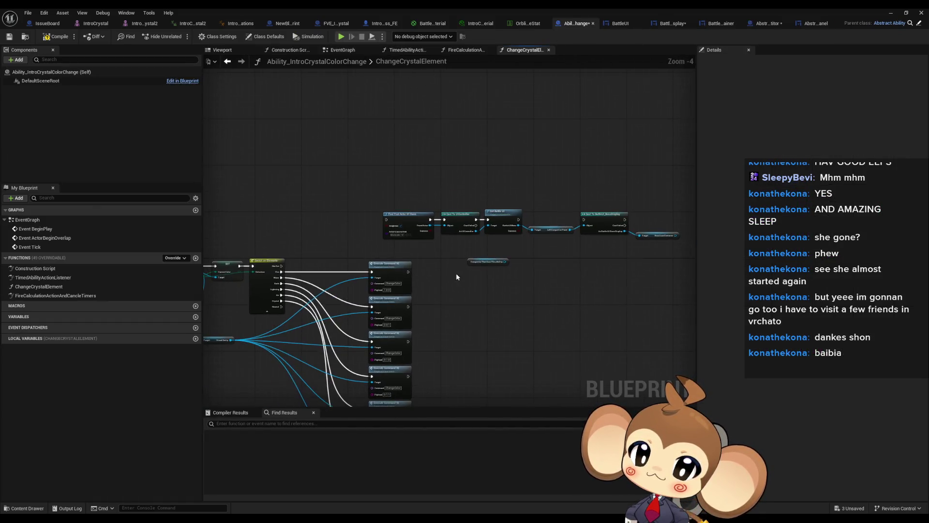
{"action": "mouse_move", "coordinate": [477, 262]}
{"action": "left_mouse_down"}
{"action": "mouse_move", "coordinate": [402, 263]}
{"action": "mouse_move", "coordinate": [477, 287]}
{"action": "left_mouse_up"}
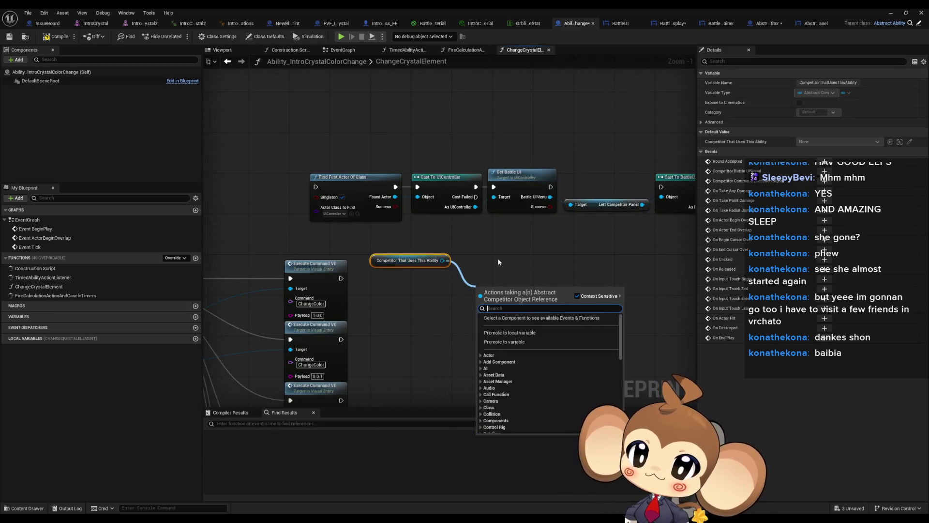
{"action": "type", "text": "call"}
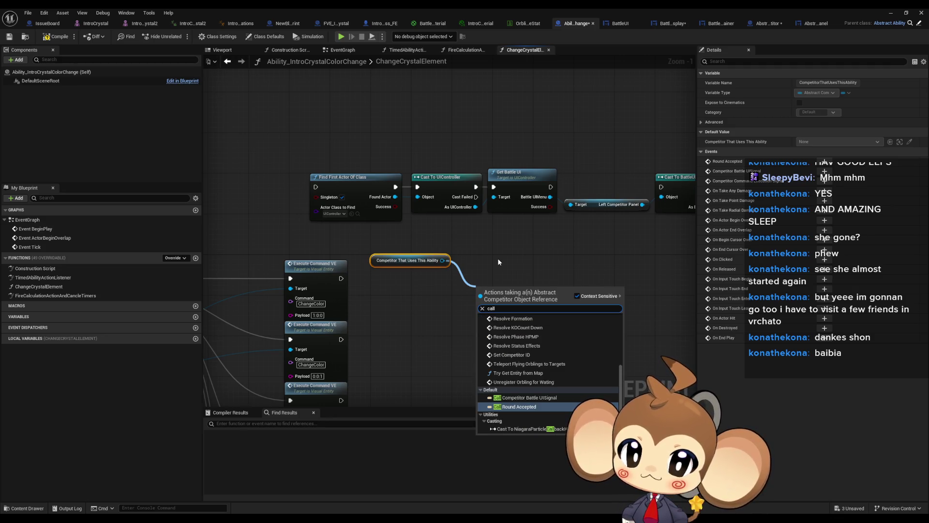
{"action": "left_click", "coordinate": [557, 398]}
{"action": "left_click_drag", "start_coordinate": [523, 308], "coordinate": [521, 287]}
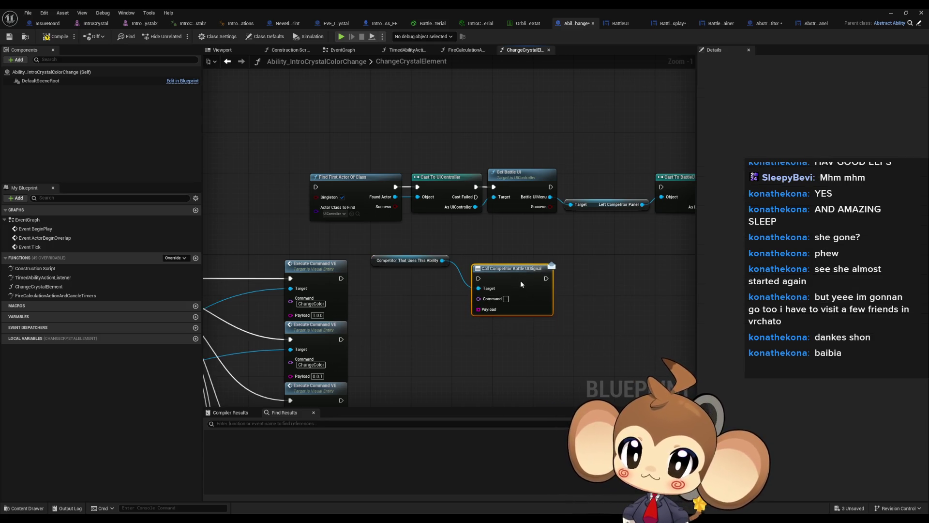
Set the signal call's Command to ColorShift.
{"action": "left_click", "coordinate": [673, 23]}
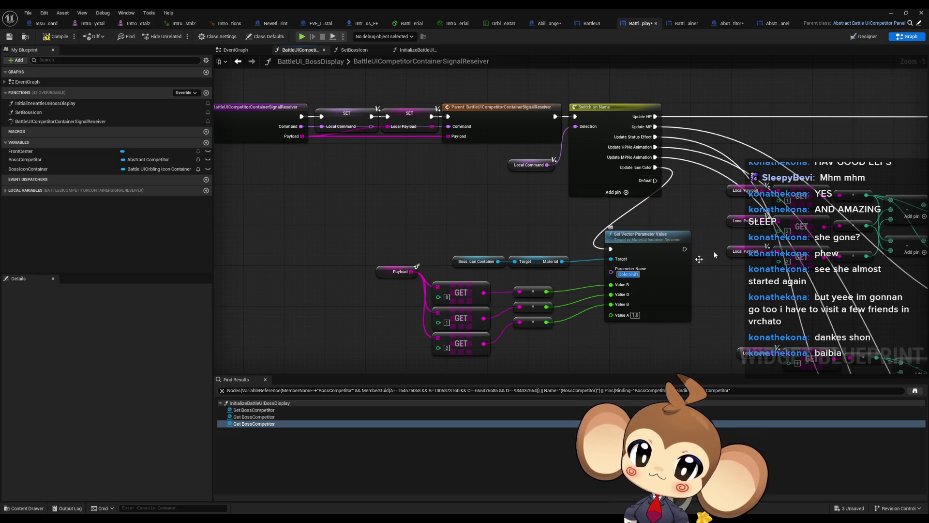
{"action": "left_click", "coordinate": [548, 23]}
{"action": "left_click", "coordinate": [505, 299]}
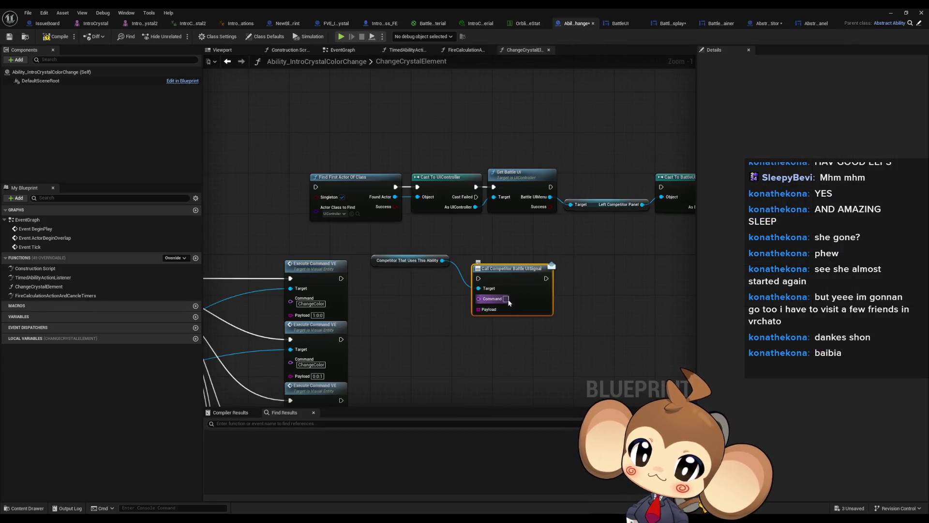
{"action": "type", "text": "ColorShift"}
{"action": "left_click", "coordinate": [481, 332]}
{"action": "mouse_move", "coordinate": [460, 319]}
{"action": "left_mouse_down"}
{"action": "mouse_move", "coordinate": [478, 296]}
{"action": "mouse_move", "coordinate": [475, 278]}
{"action": "left_mouse_up"}
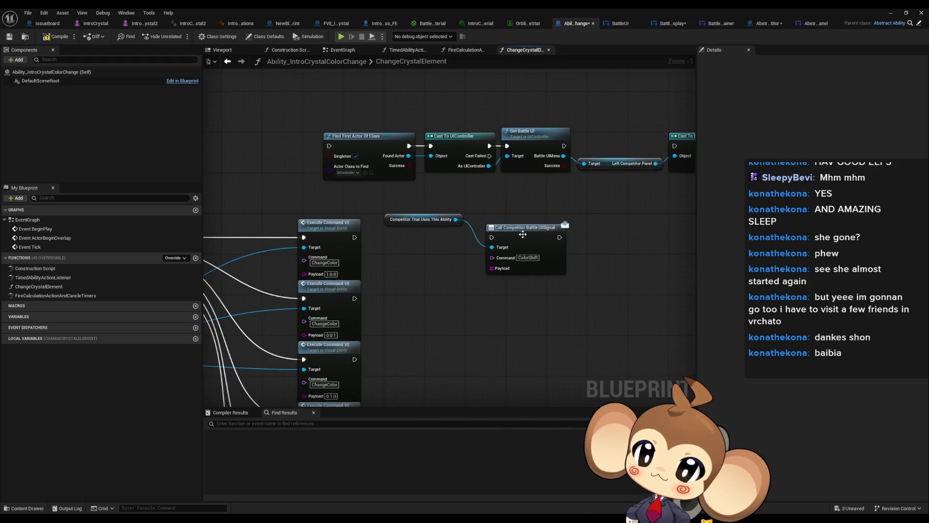
{"action": "left_click_drag", "start_coordinate": [527, 232], "coordinate": [556, 206]}
Feed the Payload from a Make Array node with two elements.
{"action": "left_click_drag", "start_coordinate": [519, 251], "coordinate": [473, 263]}
{"action": "type", "text": "make"}
{"action": "key", "text": "Return"}
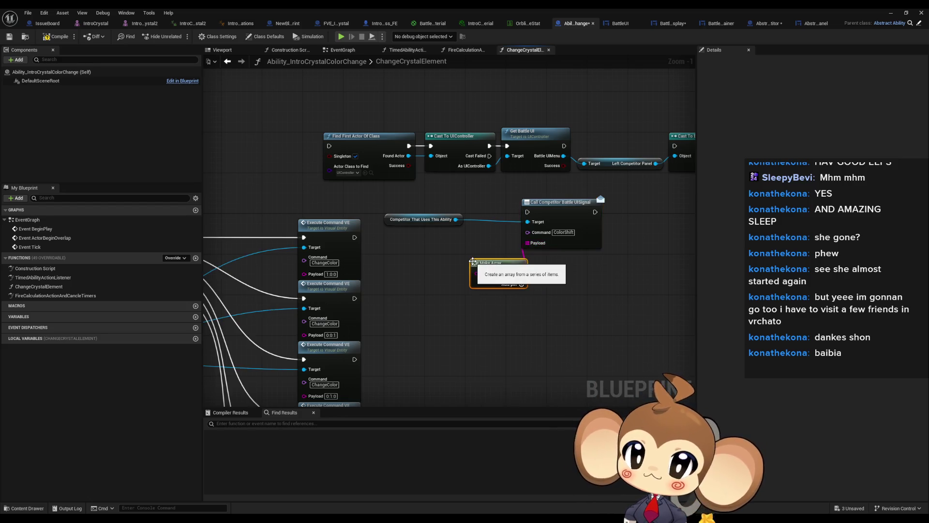
{"action": "left_click", "coordinate": [521, 284]}
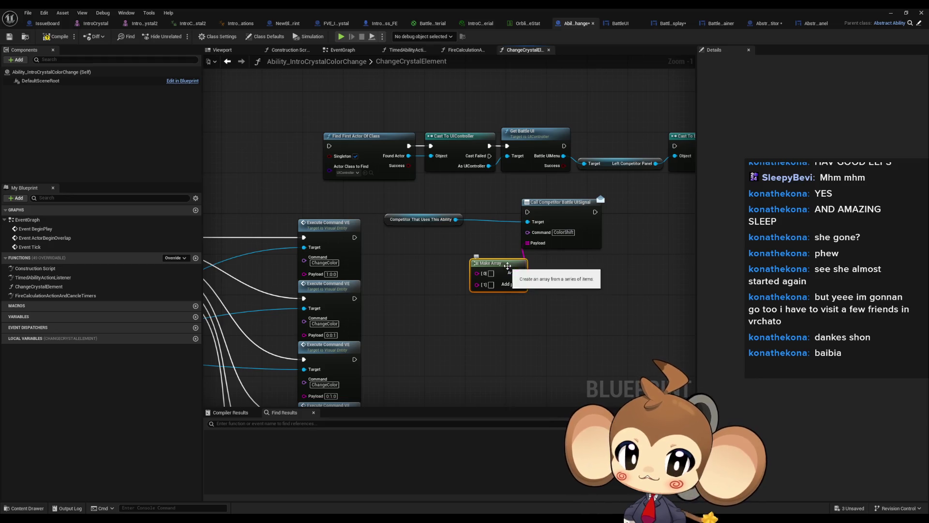
Add a Make Literal String node with value 1:0:0.
{"action": "mouse_move", "coordinate": [399, 285]}
{"action": "left_mouse_down"}
{"action": "mouse_move", "coordinate": [503, 291]}
{"action": "mouse_move", "coordinate": [502, 259]}
{"action": "mouse_move", "coordinate": [457, 264]}
{"action": "left_mouse_up"}
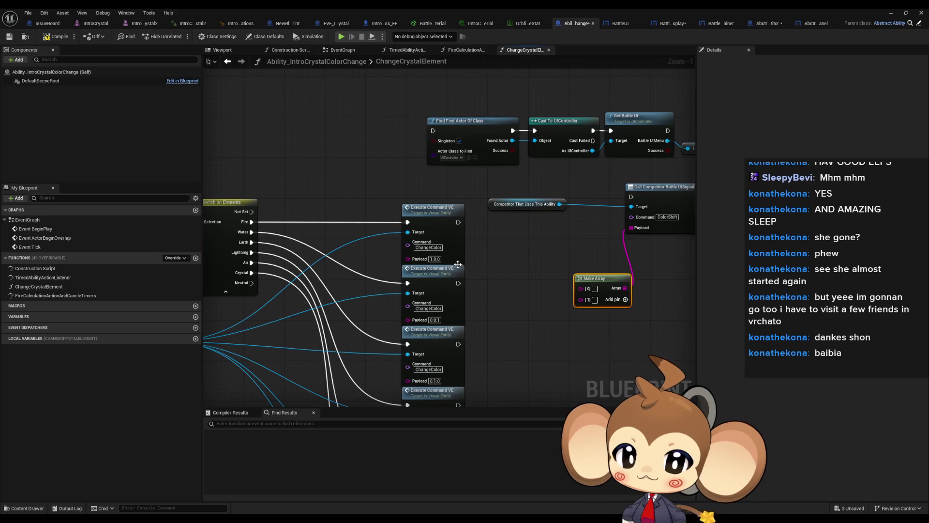
{"action": "right_click", "coordinate": [514, 259]}
{"action": "type", "text": "lit string"}
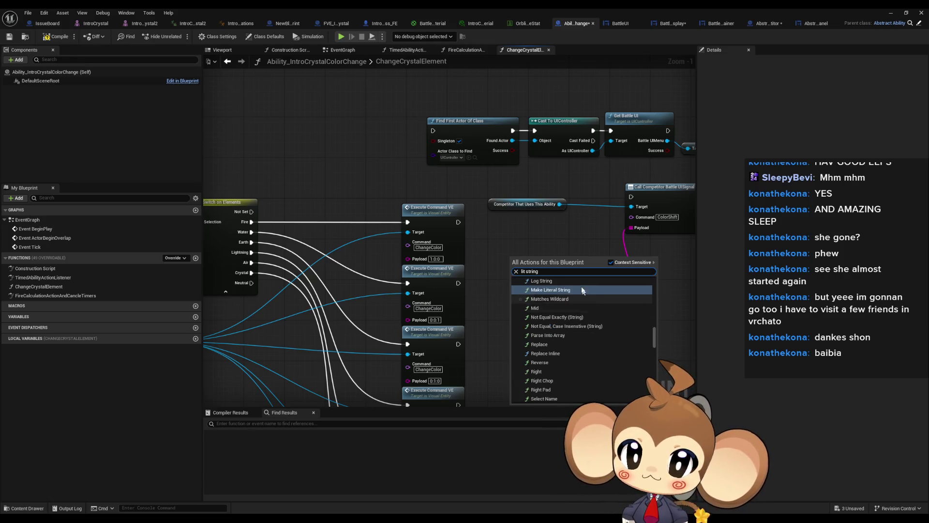
{"action": "key", "text": "Return"}
{"action": "left_click", "coordinate": [534, 269]}
{"action": "type", "text": "1:0:0"}
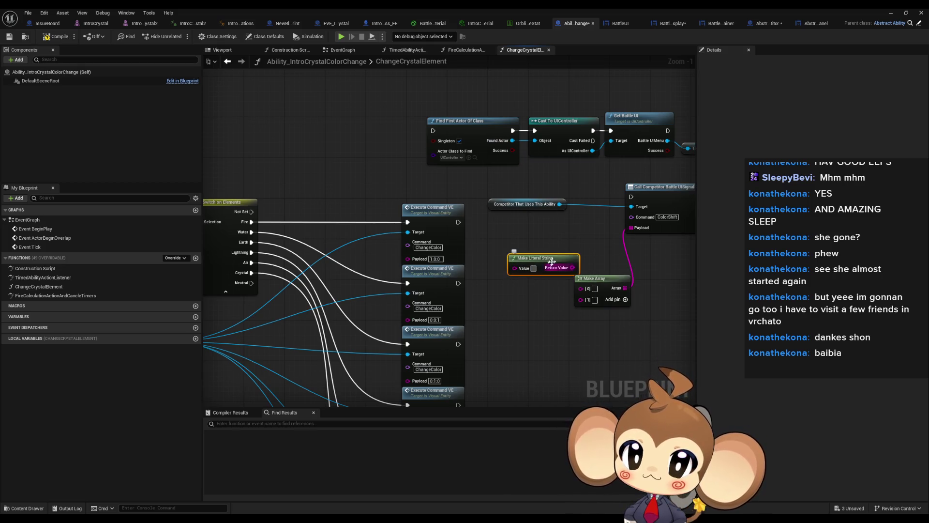
{"action": "mouse_move", "coordinate": [552, 258]}
{"action": "left_mouse_down"}
{"action": "mouse_move", "coordinate": [345, 253]}
{"action": "mouse_move", "coordinate": [552, 247]}
{"action": "left_mouse_up"}
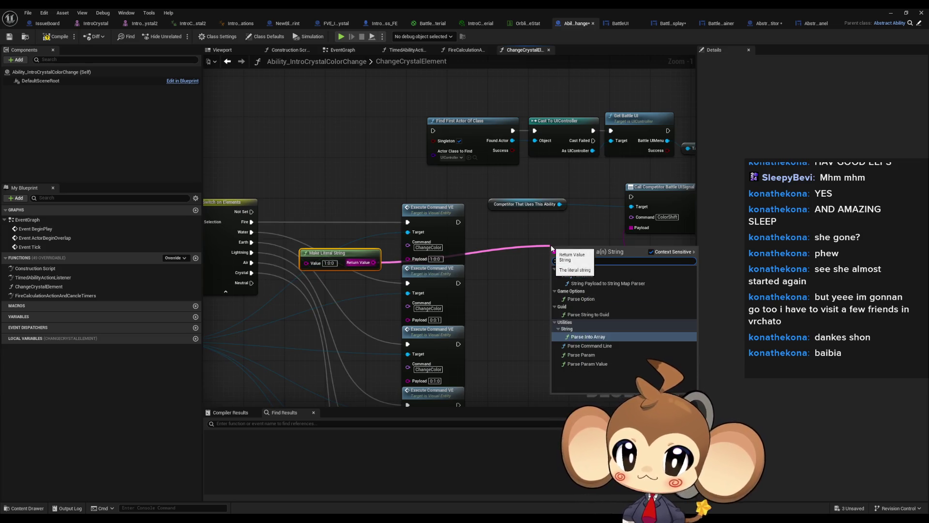
Feed the string into a Parse Into Array node with ':' as delimiter.
{"action": "type", "text": "parse into"}
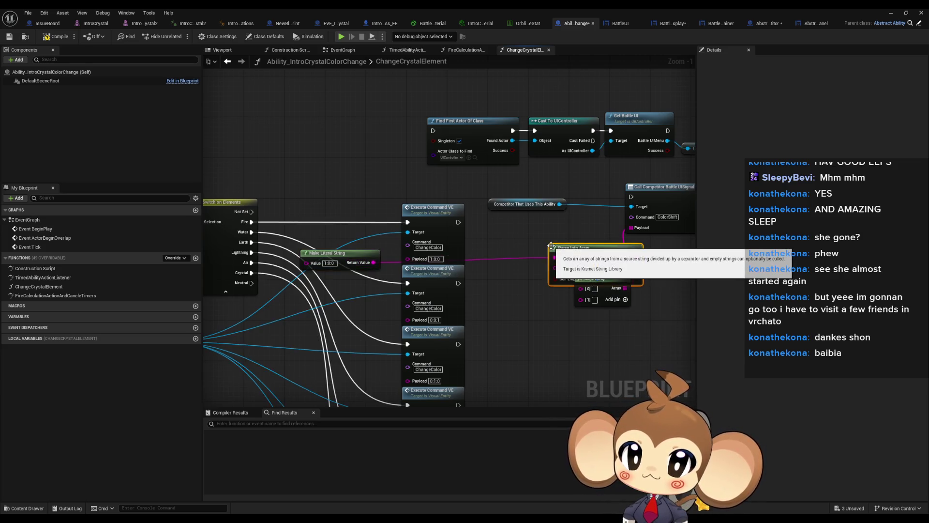
{"action": "key", "text": "Return"}
{"action": "left_click_drag", "start_coordinate": [584, 265], "coordinate": [551, 258]}
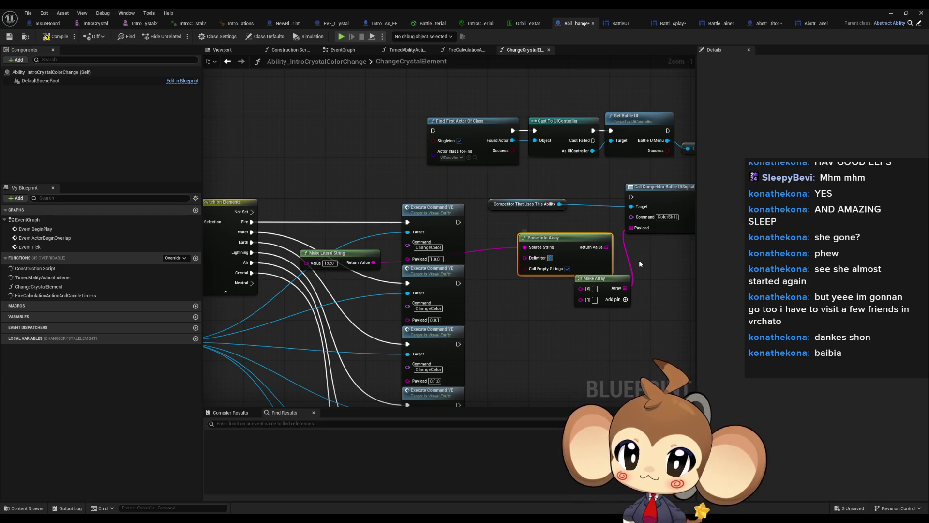
{"action": "type", "text": ":"}
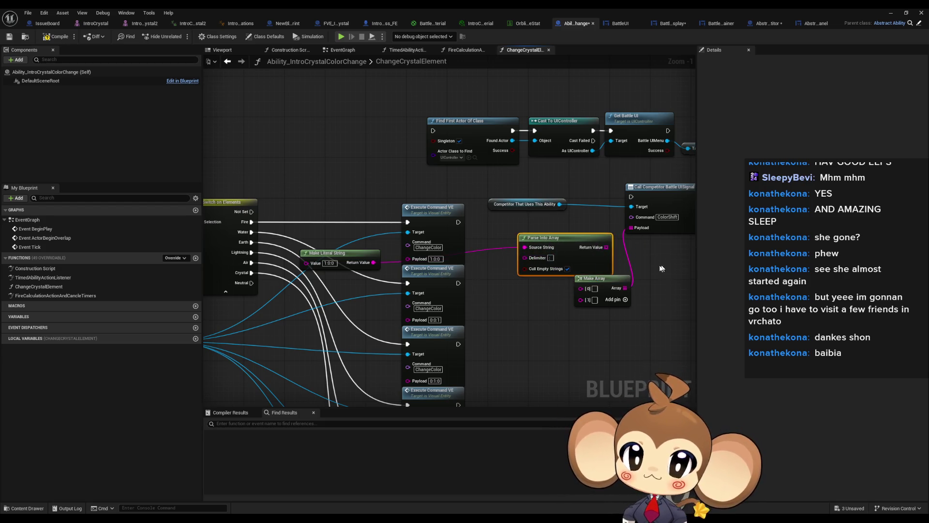
{"action": "left_click", "coordinate": [657, 265]}
Wire the parsed array into the signal's Payload, delete Make Array, and add a local variable.
{"action": "mouse_move", "coordinate": [485, 315]}
{"action": "left_mouse_down"}
{"action": "mouse_move", "coordinate": [502, 270]}
{"action": "mouse_move", "coordinate": [587, 272]}
{"action": "mouse_move", "coordinate": [608, 255]}
{"action": "mouse_move", "coordinate": [583, 269]}
{"action": "mouse_move", "coordinate": [386, 313]}
{"action": "left_mouse_up"}
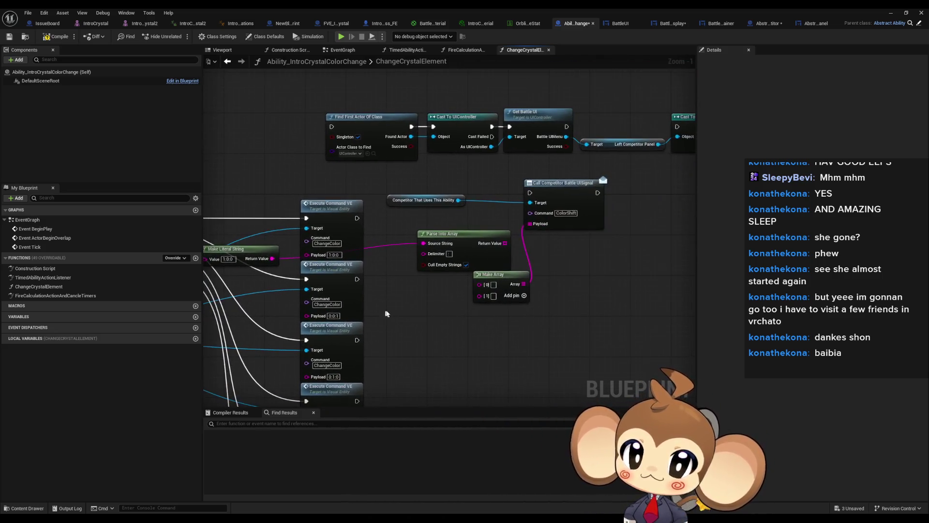
{"action": "left_click_drag", "start_coordinate": [505, 243], "coordinate": [530, 223]}
{"action": "left_click", "coordinate": [518, 275]}
{"action": "key", "text": "Delete"}
{"action": "mouse_move", "coordinate": [507, 312]}
{"action": "left_mouse_down"}
{"action": "mouse_move", "coordinate": [653, 304]}
{"action": "mouse_move", "coordinate": [615, 265]}
{"action": "mouse_move", "coordinate": [651, 294]}
{"action": "left_mouse_up"}
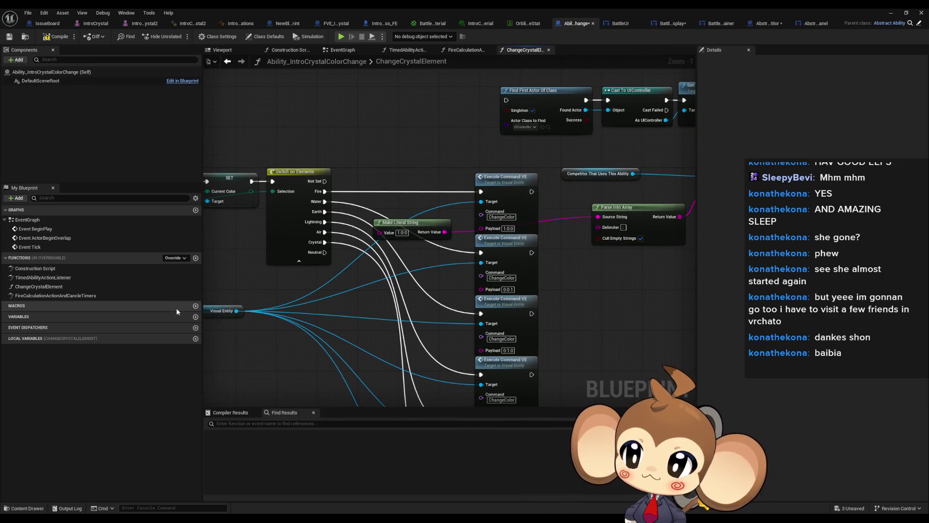
{"action": "left_click", "coordinate": [195, 338]}
{"action": "type", "text": "Local_ColorPayload"}
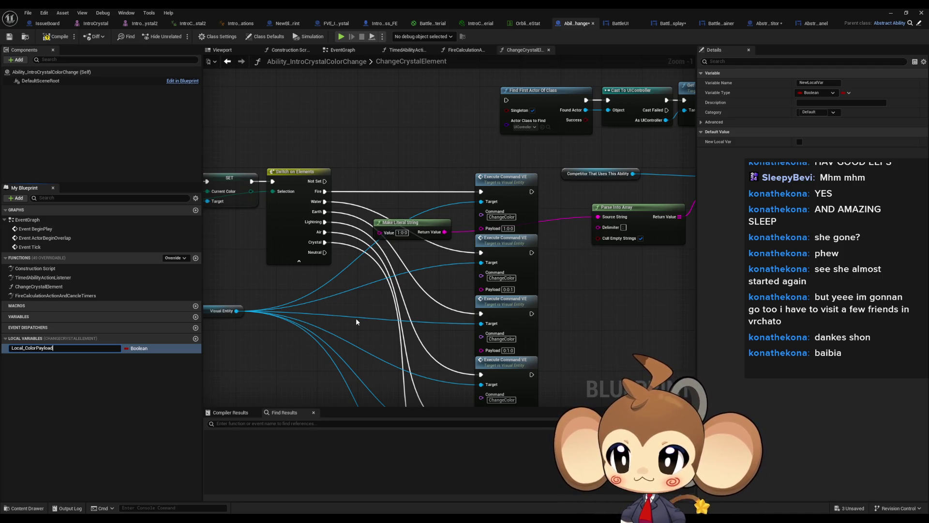
Create a String variable Local_ColorPayload and place its SET node after the switch's Fire branch.
{"action": "key", "text": "Return"}
{"action": "left_click", "coordinate": [138, 348]}
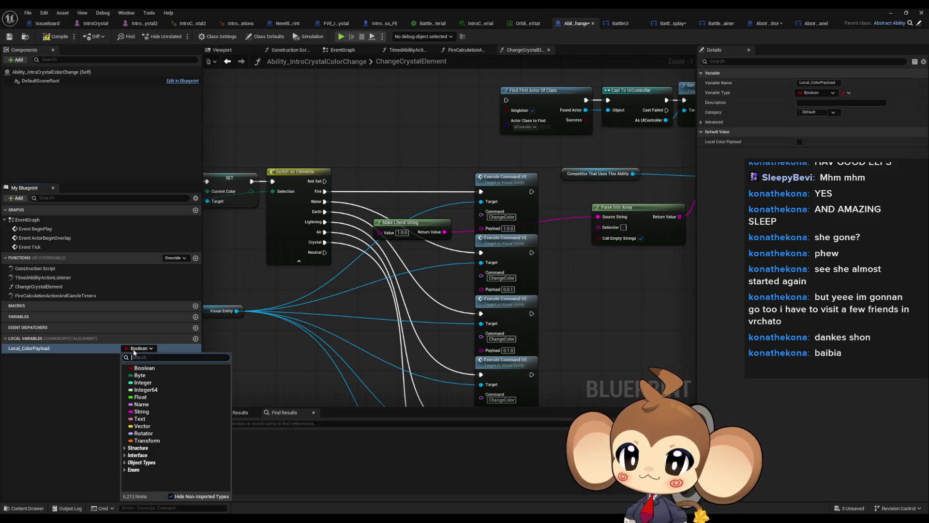
{"action": "left_click", "coordinate": [141, 411]}
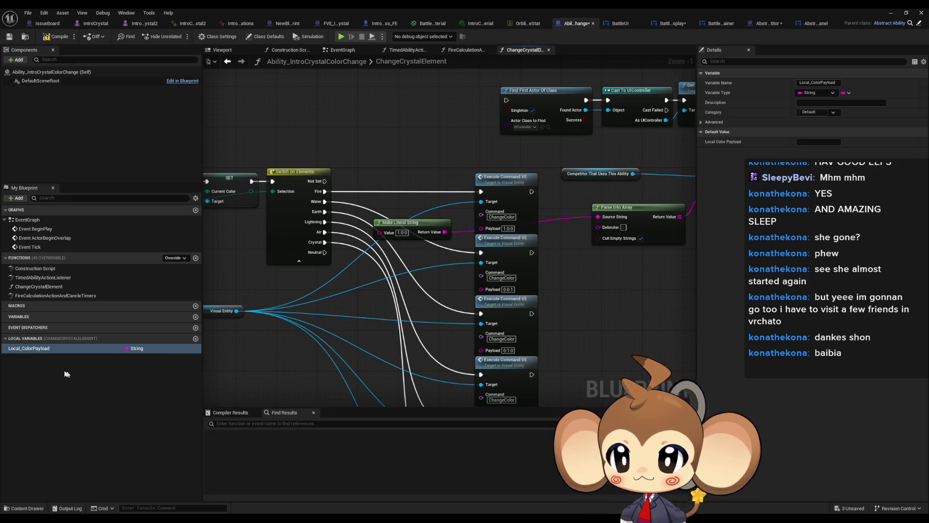
{"action": "left_click_drag", "start_coordinate": [27, 351], "coordinate": [377, 328]}
{"action": "mouse_move", "coordinate": [316, 303]}
{"action": "left_mouse_down"}
{"action": "mouse_move", "coordinate": [386, 270]}
{"action": "mouse_move", "coordinate": [381, 162]}
{"action": "mouse_move", "coordinate": [392, 196]}
{"action": "left_mouse_up"}
{"action": "left_click", "coordinate": [341, 319]}
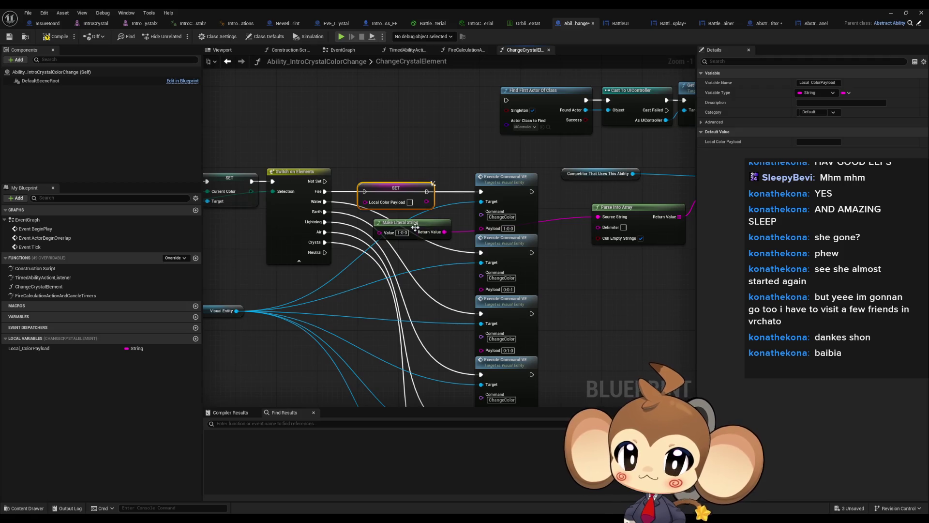
Remove the Make Literal String node and give two SET nodes the payloads 1:0:0 and 0:0:1.
{"action": "left_click", "coordinate": [415, 228]}
{"action": "key", "text": "Delete"}
{"action": "left_click", "coordinate": [507, 228]}
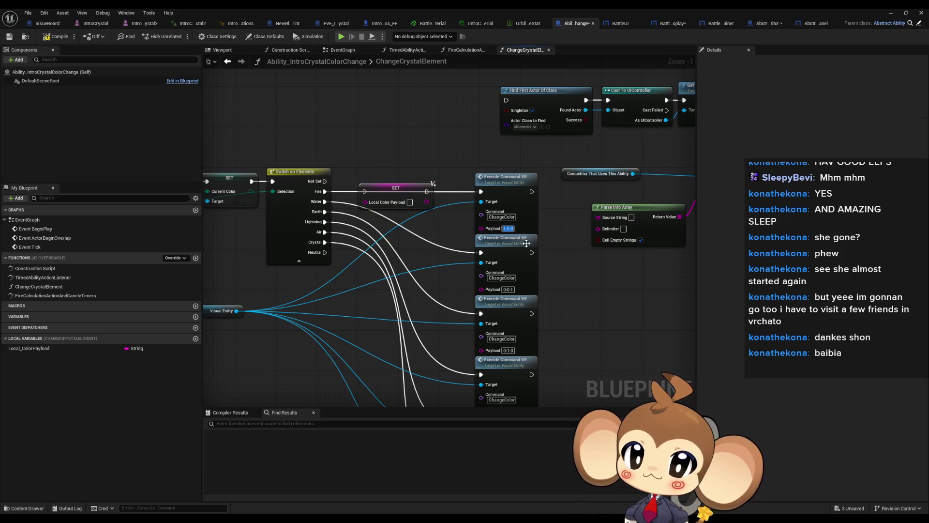
{"action": "type", "text": "1:0:0"}
{"action": "left_click", "coordinate": [390, 188]}
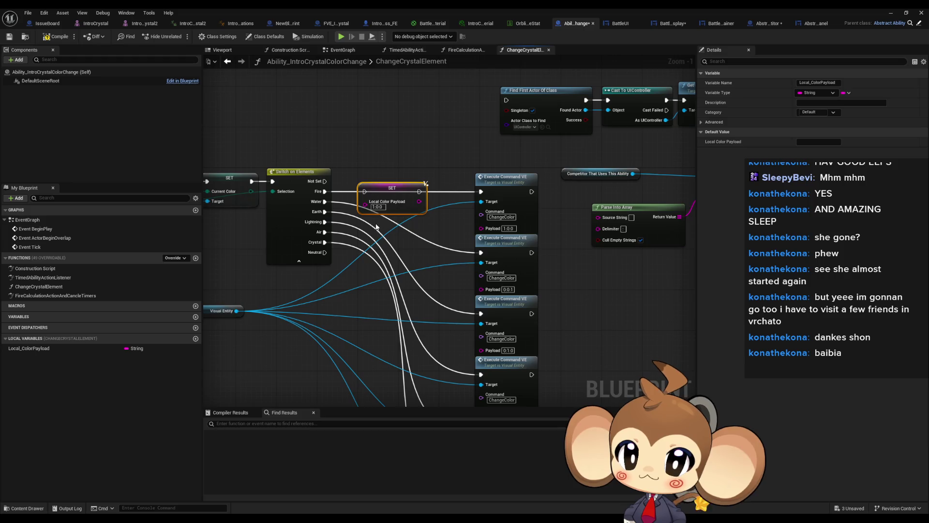
{"action": "key", "text": "ctrl+d"}
{"action": "left_click_drag", "start_coordinate": [390, 232], "coordinate": [397, 226]}
{"action": "left_click", "coordinate": [508, 289]}
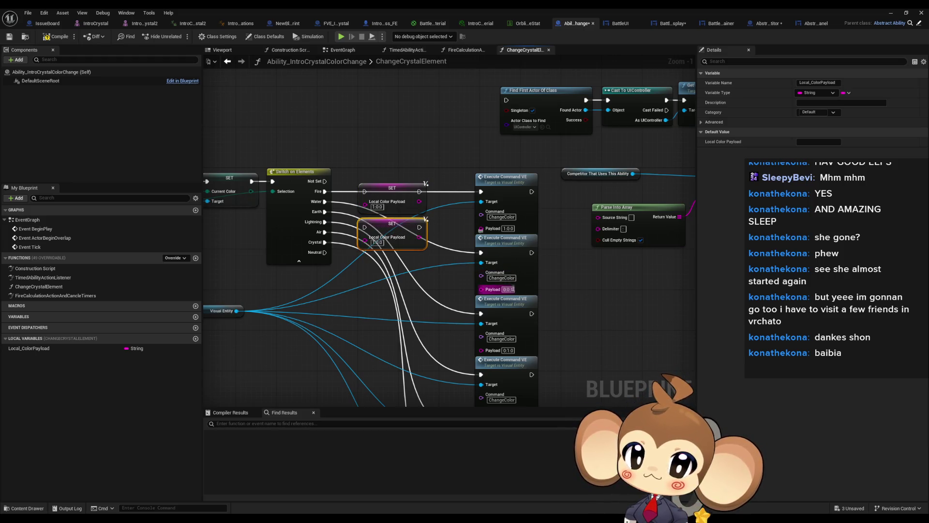
{"action": "key", "text": "ctrl+v"}
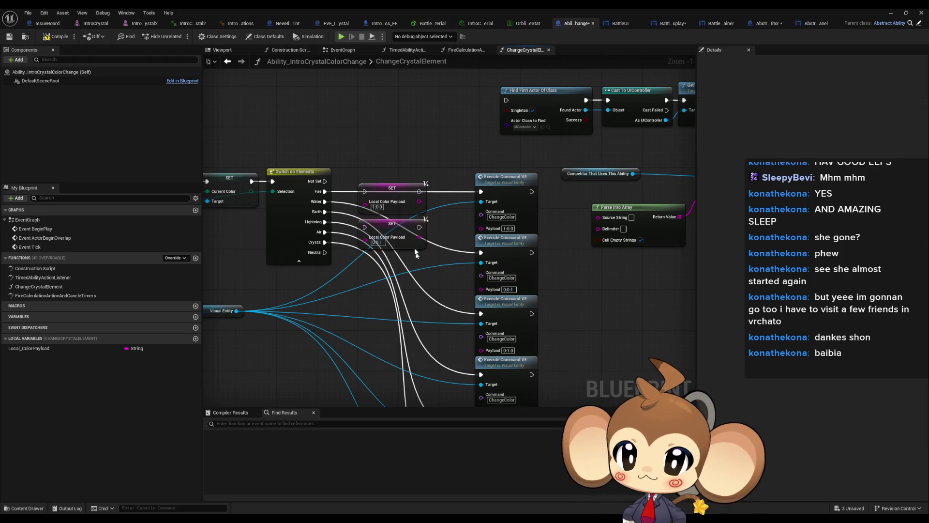
Duplicate the SET nodes for the 0:1:0 and 0:1:1 payloads and add a fifth copy.
{"action": "mouse_move", "coordinate": [380, 180]}
{"action": "left_mouse_down"}
{"action": "mouse_move", "coordinate": [416, 254]}
{"action": "mouse_move", "coordinate": [390, 260]}
{"action": "left_mouse_up"}
{"action": "key", "text": "ctrl+d"}
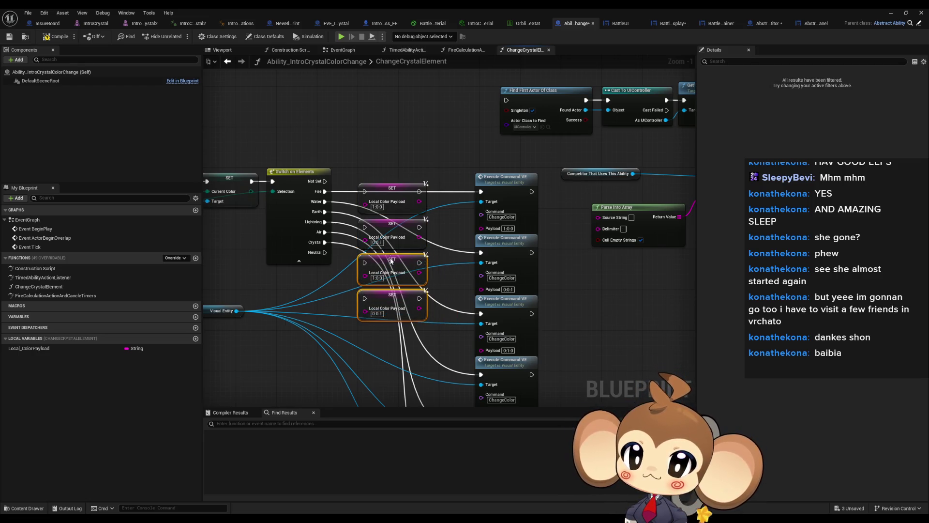
{"action": "scroll", "coordinate": [475, 274], "scroll_direction": "down", "scroll_amount": 2}
{"action": "left_click", "coordinate": [501, 303]}
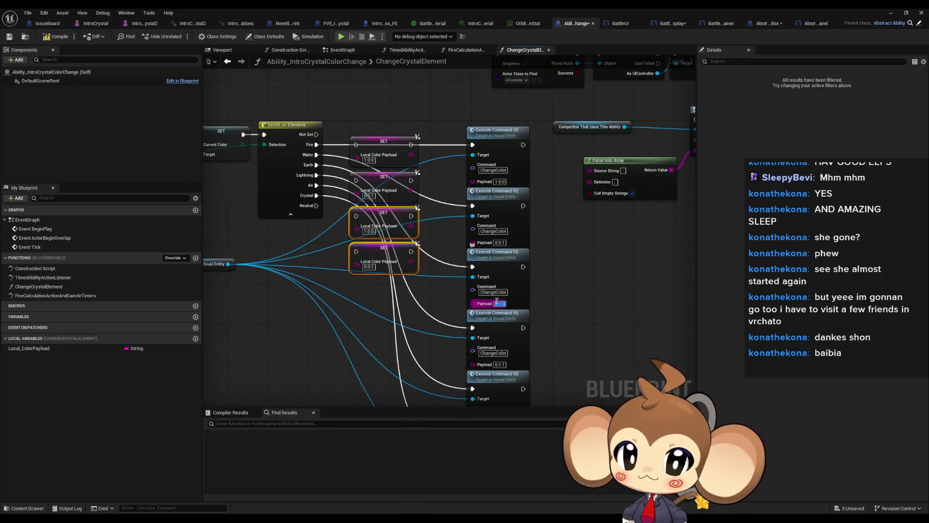
{"action": "type", "text": "0:1:0"}
{"action": "left_click", "coordinate": [500, 364]}
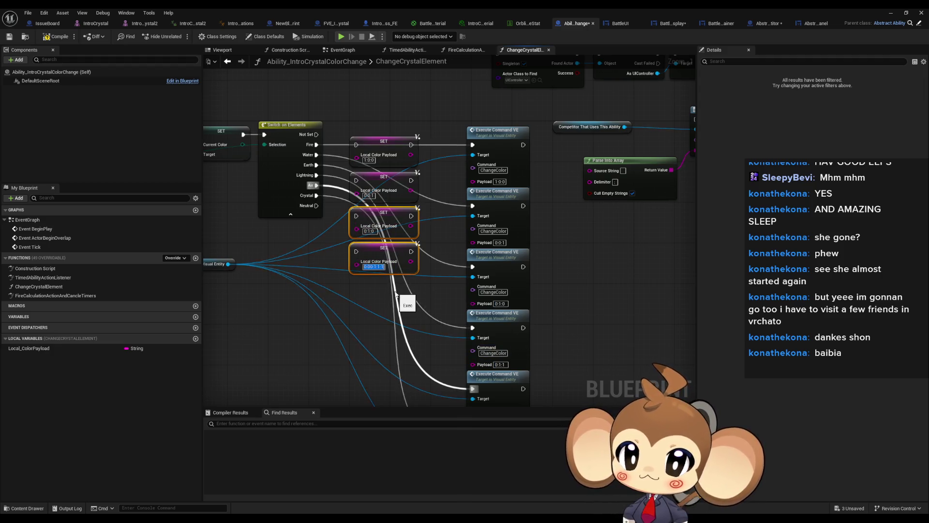
{"action": "type", "text": "0:1:1"}
{"action": "left_click", "coordinate": [419, 297]}
{"action": "left_click", "coordinate": [384, 248]}
{"action": "key", "text": "ctrl+d"}
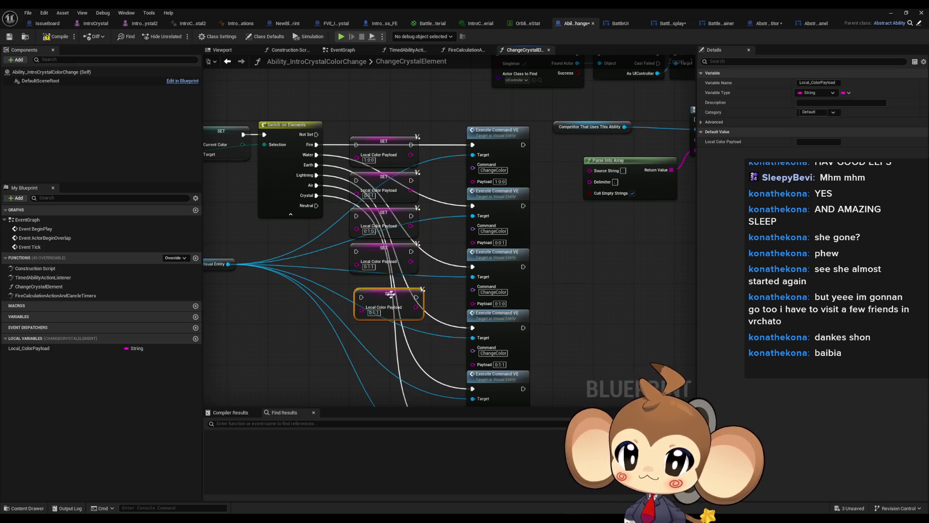
{"action": "mouse_move", "coordinate": [386, 295]}
{"action": "left_mouse_down"}
{"action": "mouse_move", "coordinate": [386, 272]}
{"action": "mouse_move", "coordinate": [386, 287]}
{"action": "left_mouse_up"}
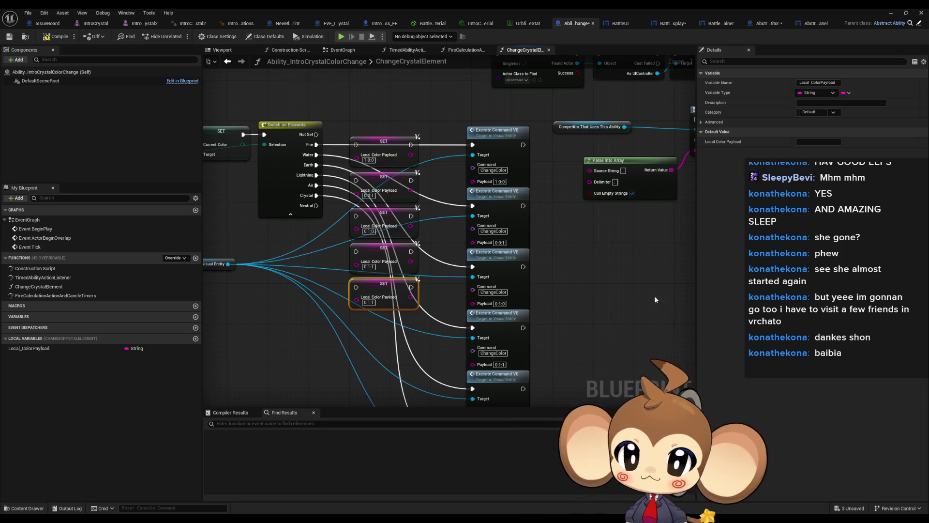
Set the last two SET nodes' payloads to 1:1:0 and 1:0:1.
{"action": "mouse_move", "coordinate": [518, 421]}
{"action": "left_mouse_down"}
{"action": "mouse_move", "coordinate": [492, 355]}
{"action": "mouse_move", "coordinate": [505, 322]}
{"action": "left_mouse_up"}
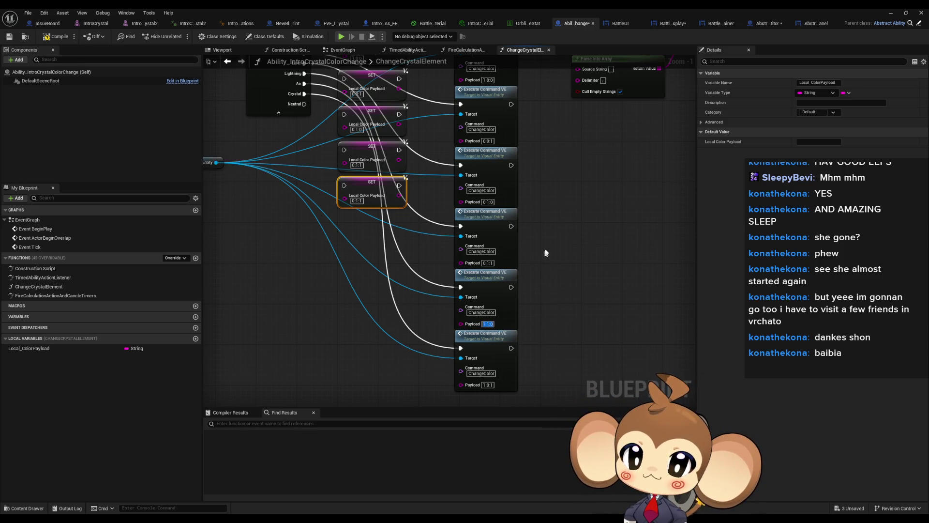
{"action": "mouse_move", "coordinate": [545, 253]}
{"action": "left_mouse_down"}
{"action": "mouse_move", "coordinate": [547, 320]}
{"action": "mouse_move", "coordinate": [550, 288]}
{"action": "left_mouse_up"}
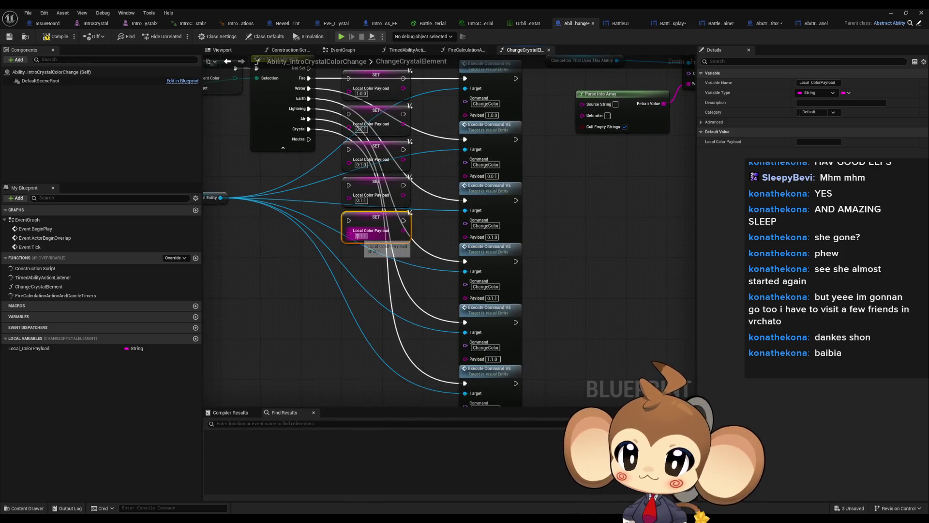
{"action": "left_click", "coordinate": [362, 236]}
{"action": "key", "text": "ctrl+c"}
{"action": "key", "text": "ctrl+v"}
{"action": "left_click_drag", "start_coordinate": [385, 273], "coordinate": [370, 250]}
{"action": "left_click_drag", "start_coordinate": [490, 402], "coordinate": [480, 369]}
{"action": "left_click", "coordinate": [351, 220]}
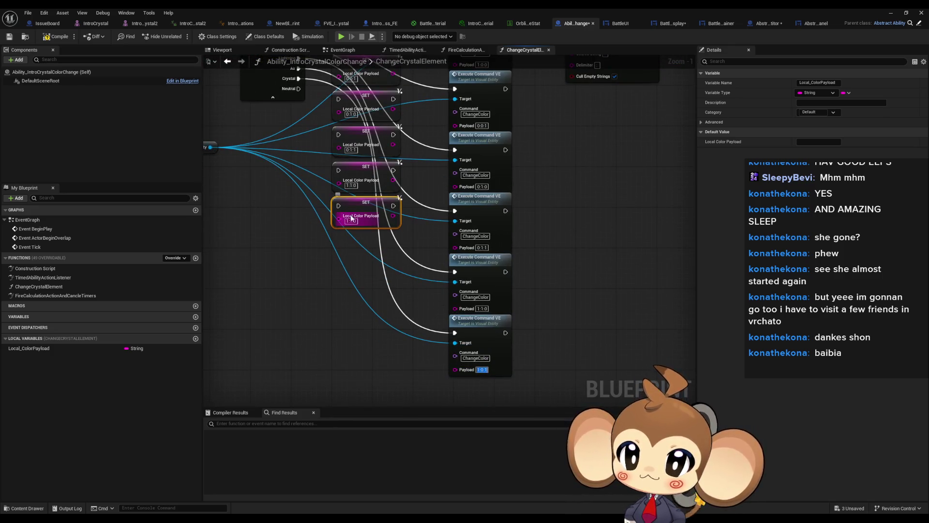
{"action": "type", "text": "1:0:1"}
{"action": "key", "text": "Return"}
Wire every SET node into the top Execute Command and delete the four redundant Execute Command nodes.
{"action": "left_click_drag", "start_coordinate": [409, 233], "coordinate": [415, 361]}
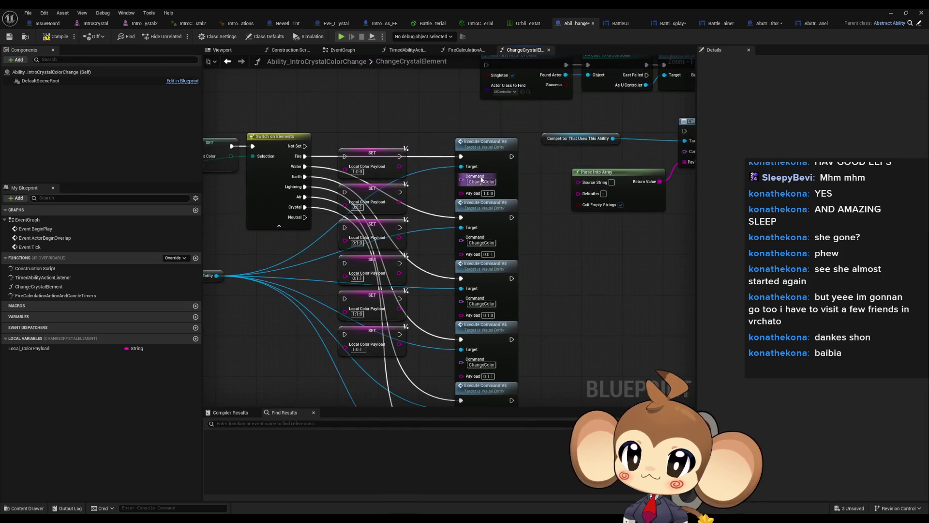
{"action": "left_click_drag", "start_coordinate": [400, 192], "coordinate": [460, 156]}
{"action": "left_click_drag", "start_coordinate": [400, 227], "coordinate": [461, 157]}
{"action": "left_click_drag", "start_coordinate": [399, 263], "coordinate": [461, 156]}
{"action": "left_click_drag", "start_coordinate": [399, 299], "coordinate": [460, 156]}
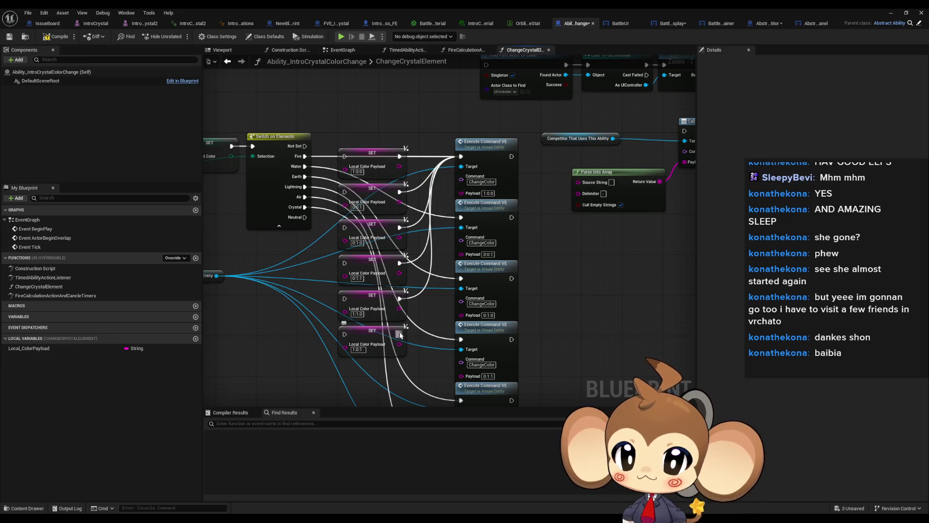
{"action": "left_click_drag", "start_coordinate": [400, 335], "coordinate": [460, 157]}
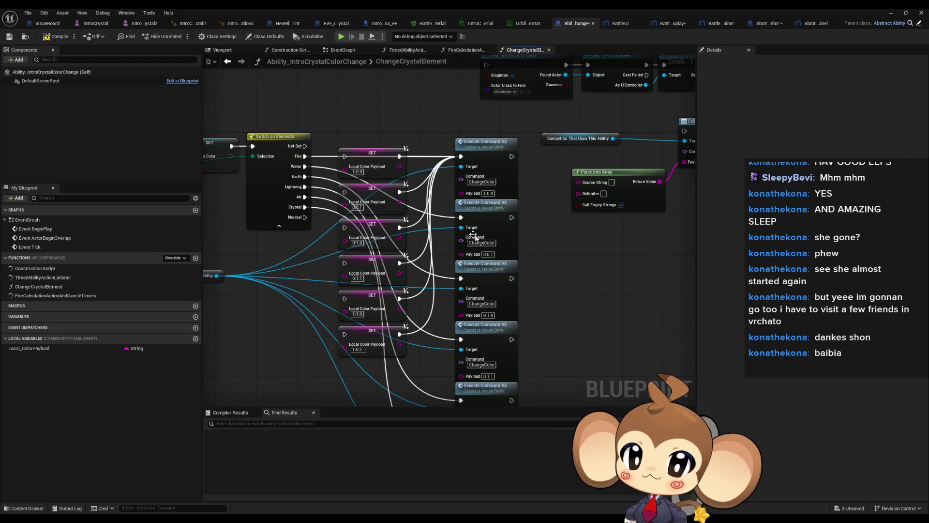
{"action": "mouse_move", "coordinate": [440, 206]}
{"action": "left_mouse_down"}
{"action": "mouse_move", "coordinate": [494, 333]}
{"action": "mouse_move", "coordinate": [535, 390]}
{"action": "left_mouse_up"}
{"action": "key", "text": "Delete"}
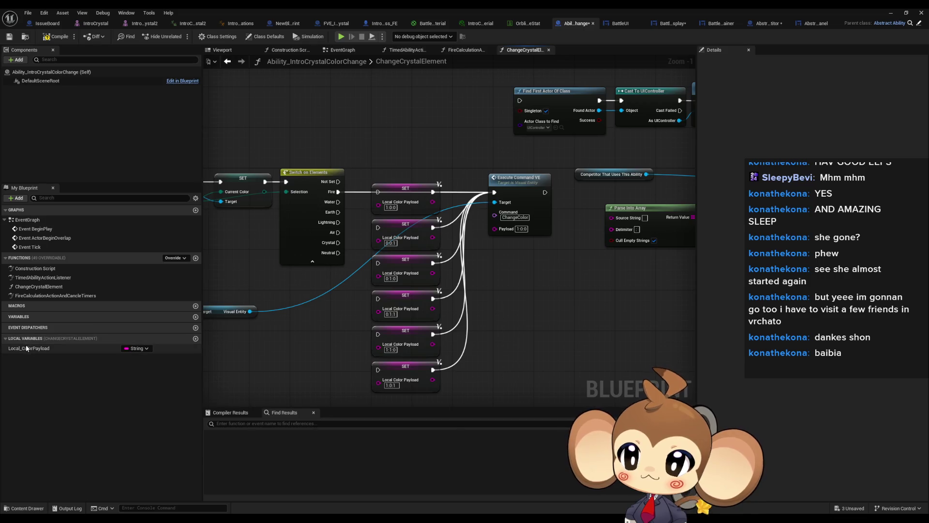
Feed Local Color Payload getters into Parse Into Array and link Execute Command to Call Competitor Battle UISignal.
{"action": "mouse_move", "coordinate": [25, 348]}
{"action": "left_mouse_down"}
{"action": "mouse_move", "coordinate": [463, 333]}
{"action": "mouse_move", "coordinate": [528, 304]}
{"action": "mouse_move", "coordinate": [495, 228]}
{"action": "left_mouse_up"}
{"action": "key", "text": "ctrl+c"}
{"action": "key", "text": "ctrl+v"}
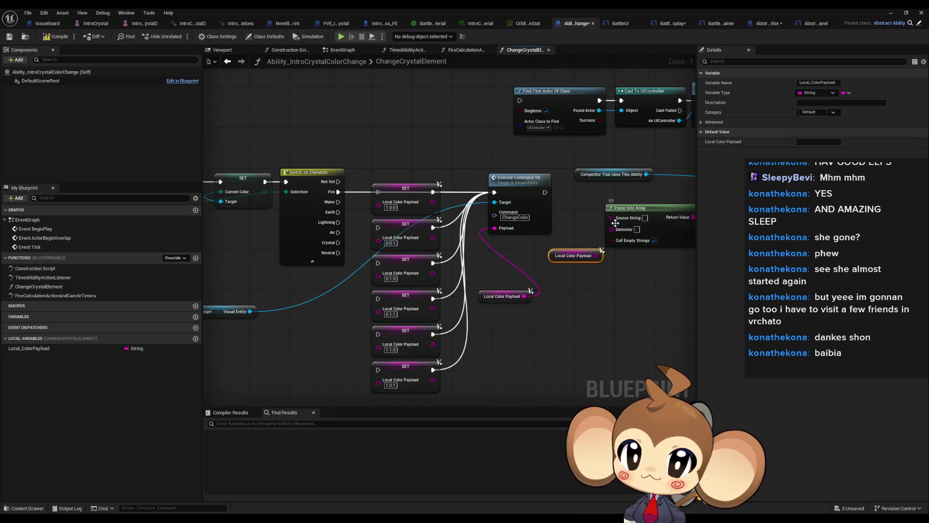
{"action": "mouse_move", "coordinate": [596, 255]}
{"action": "left_mouse_down"}
{"action": "mouse_move", "coordinate": [613, 217]}
{"action": "mouse_move", "coordinate": [483, 277]}
{"action": "left_mouse_up"}
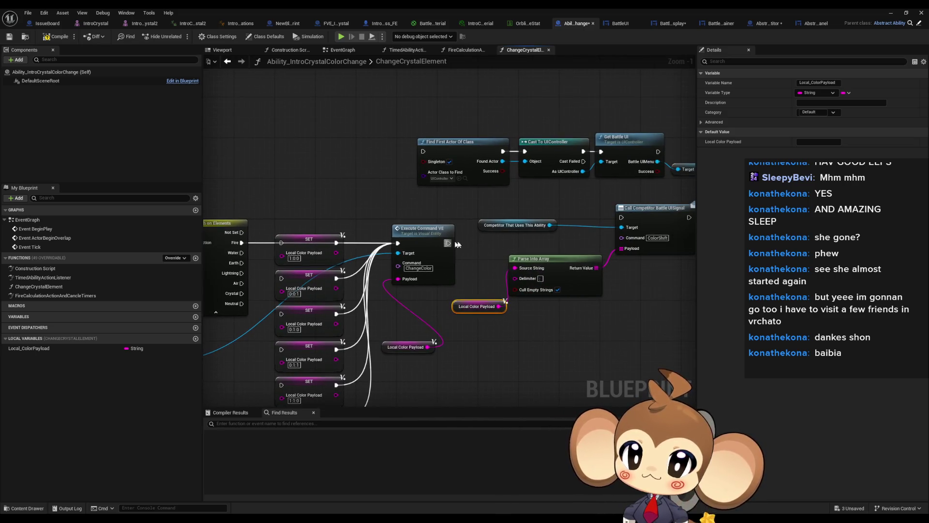
{"action": "left_click_drag", "start_coordinate": [448, 243], "coordinate": [622, 217]}
{"action": "left_click_drag", "start_coordinate": [485, 224], "coordinate": [534, 245]}
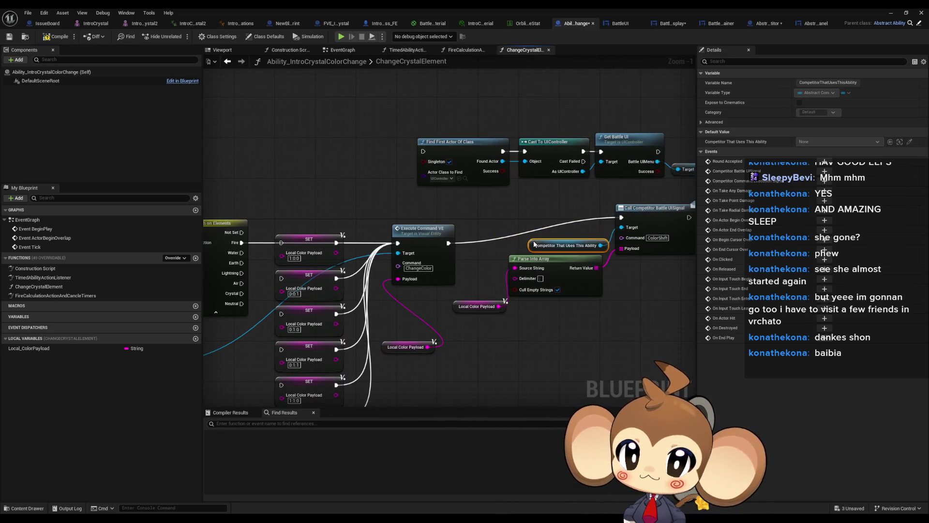
Delete the Find Actor/Cast UI-lookup nodes and move the call and parsing nodes beside Execute Command.
{"action": "scroll", "coordinate": [534, 244], "scroll_direction": "down", "scroll_amount": 3}
{"action": "left_click_drag", "start_coordinate": [304, 176], "coordinate": [568, 231]}
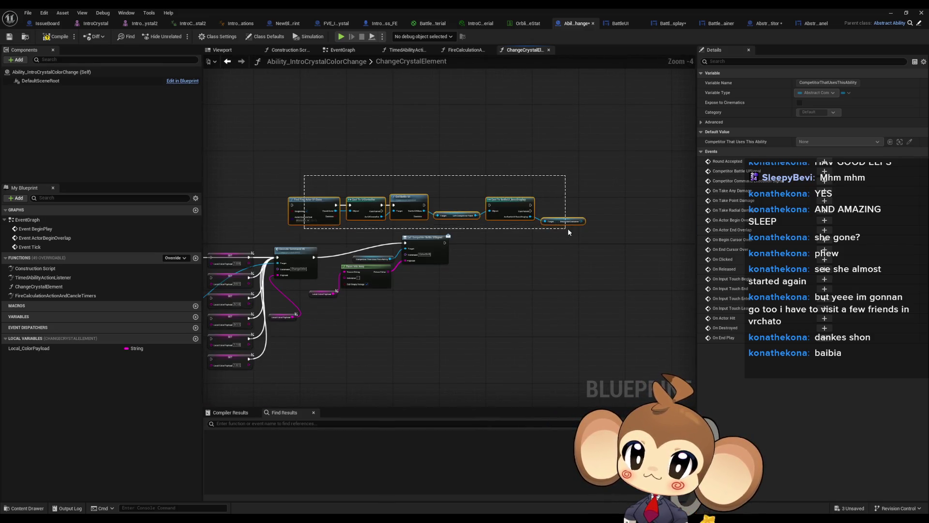
{"action": "key", "text": "Delete"}
{"action": "scroll", "coordinate": [484, 220], "scroll_direction": "up", "scroll_amount": 3}
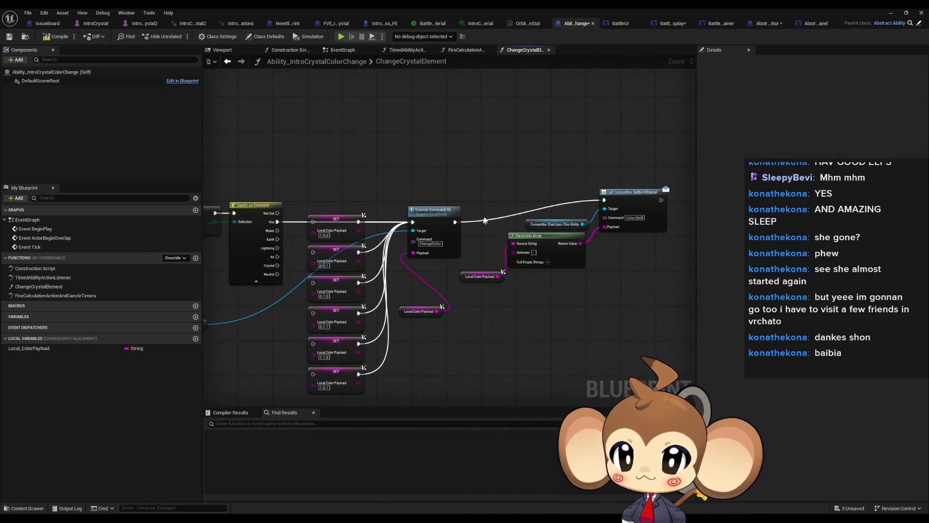
{"action": "left_click_drag", "start_coordinate": [460, 187], "coordinate": [677, 306]}
{"action": "mouse_move", "coordinate": [564, 241]}
{"action": "left_mouse_down"}
{"action": "mouse_move", "coordinate": [550, 271]}
{"action": "mouse_move", "coordinate": [556, 263]}
{"action": "left_mouse_up"}
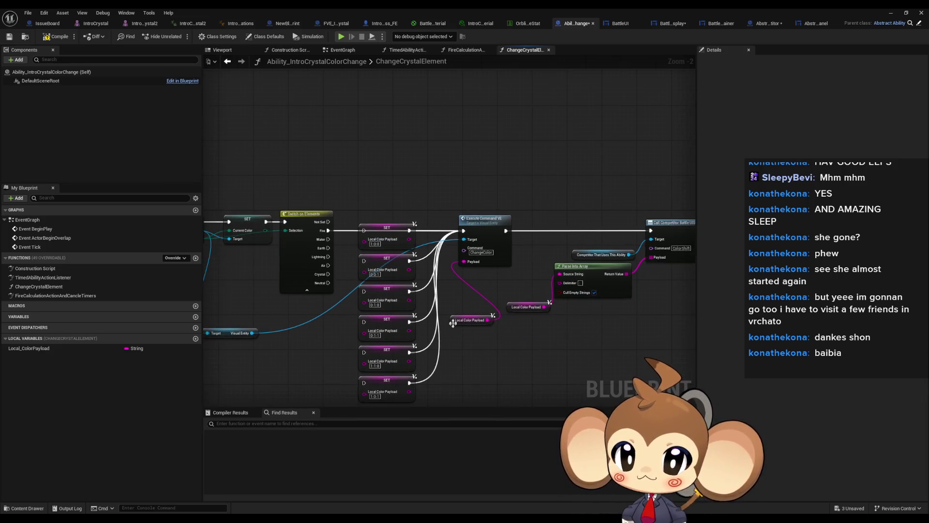
Rewire the Switch's Water, Air and Crystal pins to their SET nodes.
{"action": "scroll", "coordinate": [484, 290], "scroll_direction": "up", "scroll_amount": 2}
{"action": "left_click_drag", "start_coordinate": [286, 337], "coordinate": [395, 312]}
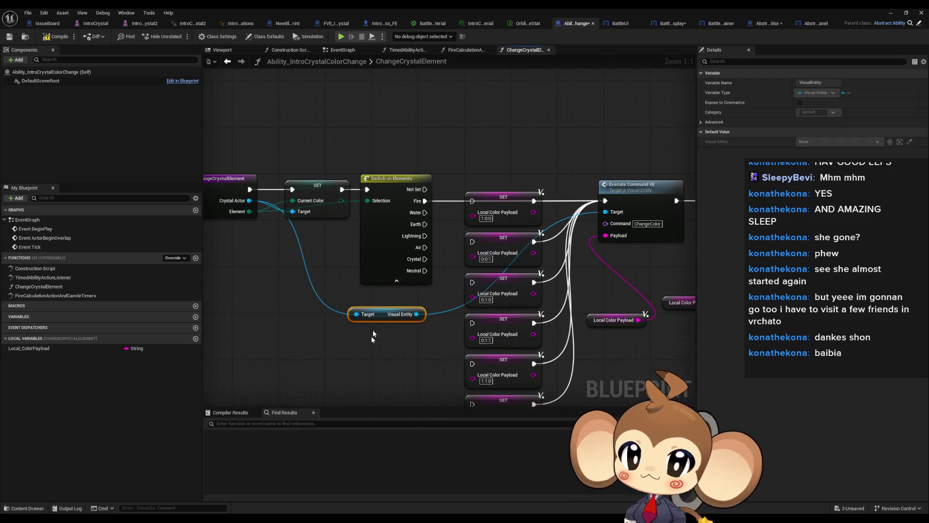
{"action": "left_click", "coordinate": [423, 345]}
{"action": "mouse_move", "coordinate": [425, 200]}
{"action": "left_mouse_down"}
{"action": "mouse_move", "coordinate": [473, 242]}
{"action": "mouse_move", "coordinate": [425, 214]}
{"action": "mouse_move", "coordinate": [472, 293]}
{"action": "mouse_move", "coordinate": [472, 282]}
{"action": "left_mouse_up"}
{"action": "mouse_move", "coordinate": [432, 209]}
{"action": "left_mouse_down"}
{"action": "mouse_move", "coordinate": [466, 256]}
{"action": "mouse_move", "coordinate": [475, 287]}
{"action": "left_mouse_up"}
{"action": "left_click_drag", "start_coordinate": [482, 327], "coordinate": [481, 325]}
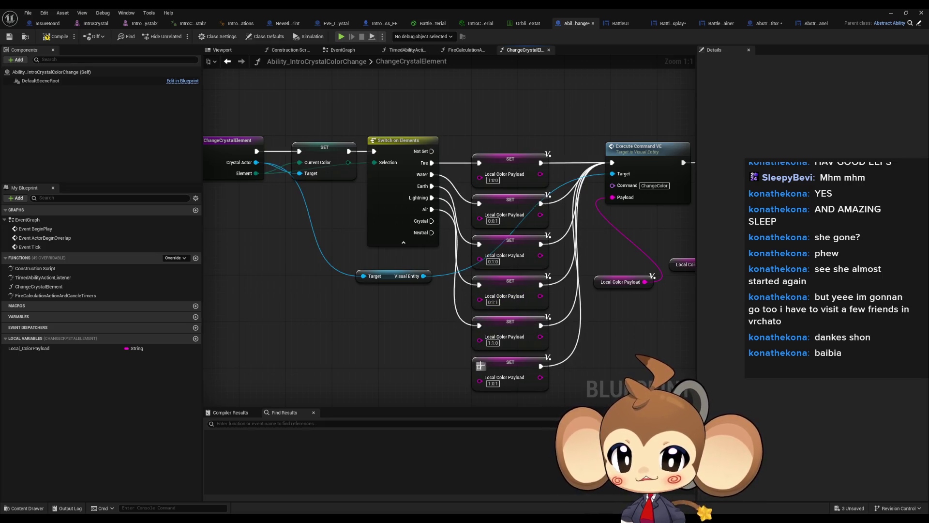
{"action": "left_click_drag", "start_coordinate": [431, 221], "coordinate": [479, 366]}
Tidy the payload getters next to Execute Command and Parse Into Array, then return to BattleUI_BossDisplay.
{"action": "scroll", "coordinate": [418, 332], "scroll_direction": "down", "scroll_amount": 3}
{"action": "left_click_drag", "start_coordinate": [558, 326], "coordinate": [475, 337]}
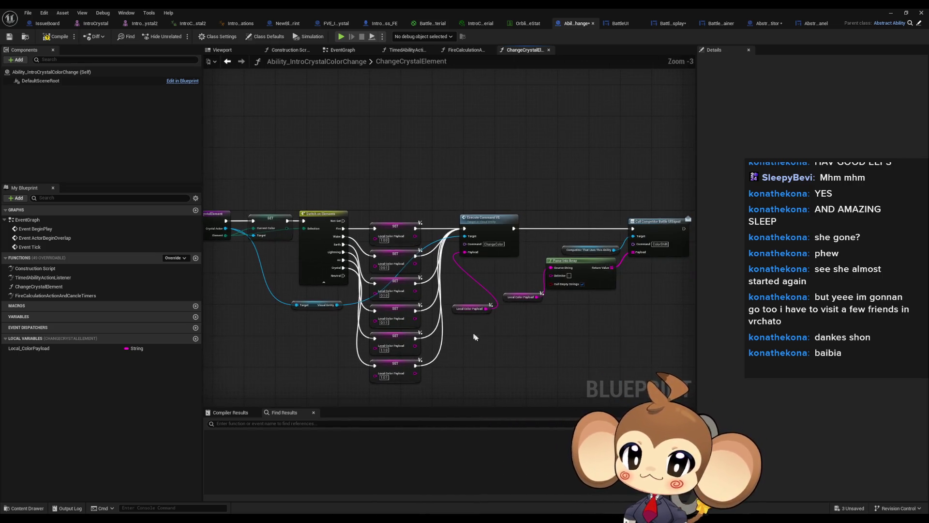
{"action": "left_click_drag", "start_coordinate": [457, 305], "coordinate": [467, 263]}
{"action": "mouse_move", "coordinate": [514, 295]}
{"action": "left_mouse_down"}
{"action": "mouse_move", "coordinate": [479, 302]}
{"action": "mouse_move", "coordinate": [454, 281]}
{"action": "left_mouse_up"}
{"action": "scroll", "coordinate": [476, 311], "scroll_direction": "up", "scroll_amount": 1}
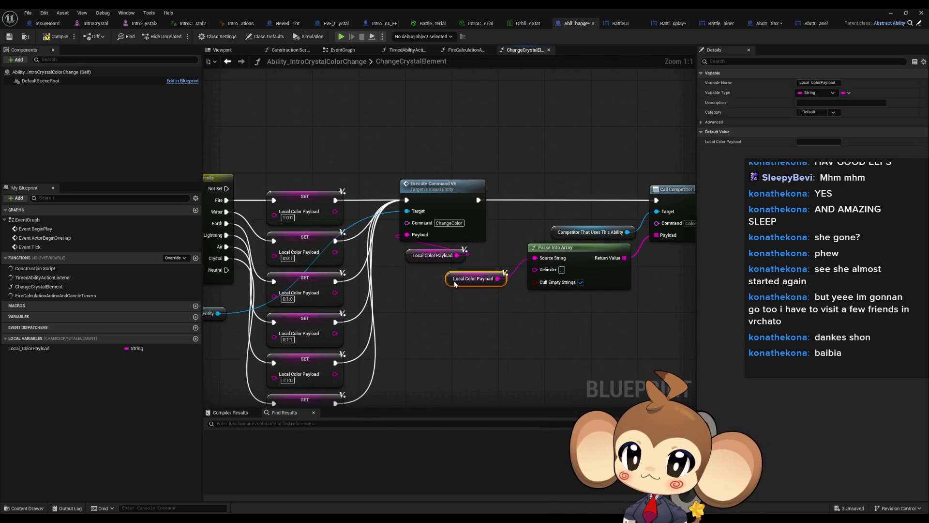
{"action": "mouse_move", "coordinate": [508, 327]}
{"action": "left_mouse_down"}
{"action": "mouse_move", "coordinate": [407, 317]}
{"action": "mouse_move", "coordinate": [439, 313]}
{"action": "left_mouse_up"}
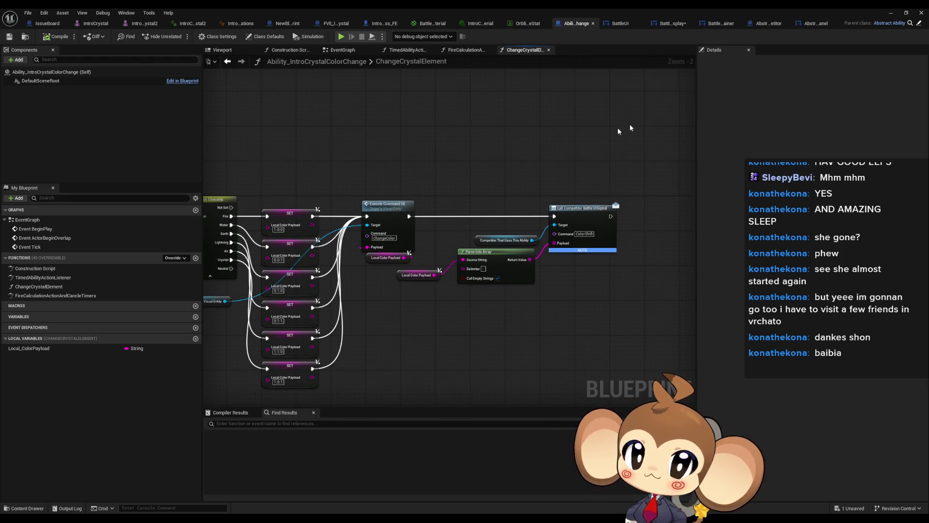
{"action": "left_click", "coordinate": [670, 23]}
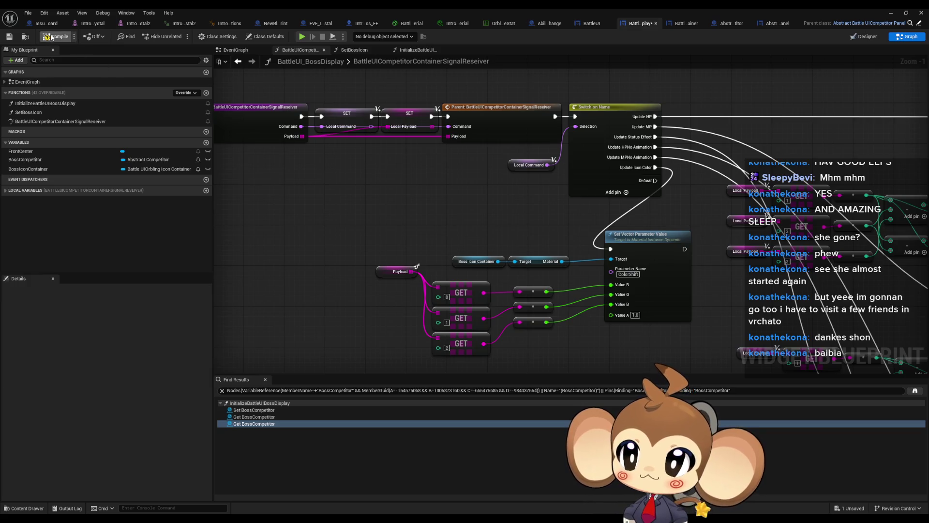
Minimize the blueprint editor, stop the play test once the crystal turns red, and return to the graph.
{"action": "left_click", "coordinate": [890, 13]}
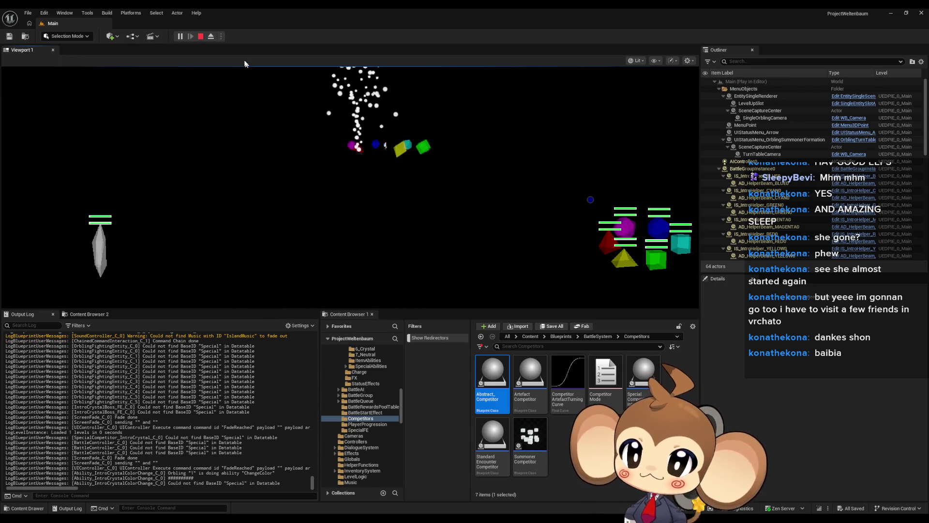
{"action": "left_click", "coordinate": [201, 37]}
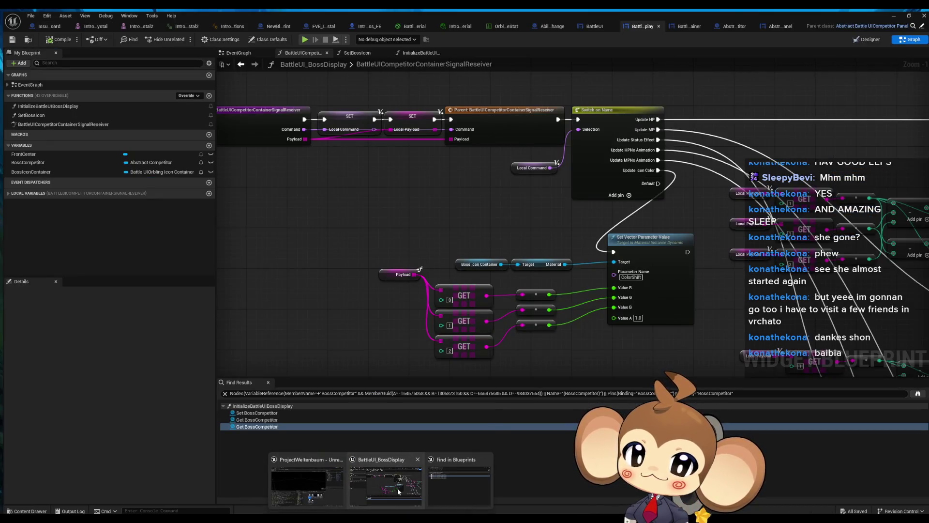
{"action": "left_click", "coordinate": [397, 487]}
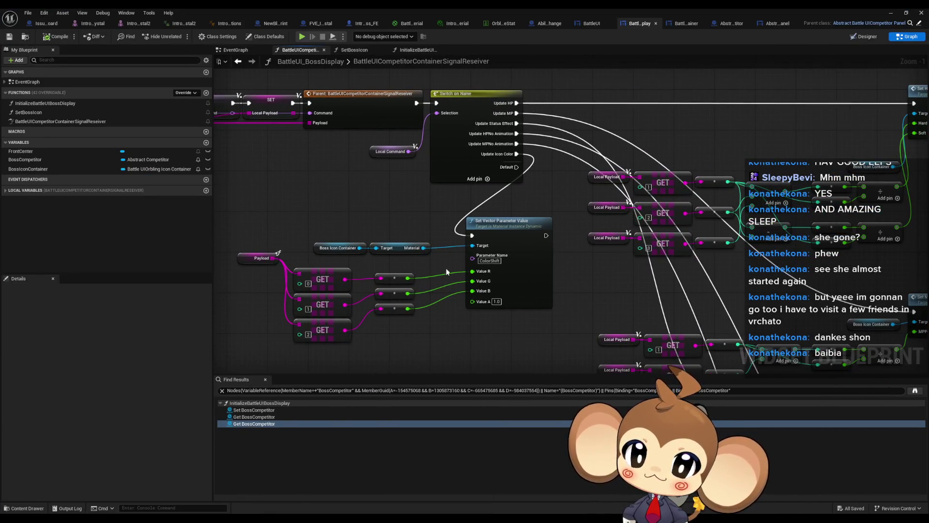
Inspect the Switch on Name node's pins in the boss display's signal receiver graph.
{"action": "mouse_move", "coordinate": [286, 220]}
{"action": "left_mouse_down"}
{"action": "mouse_move", "coordinate": [293, 254]}
{"action": "mouse_move", "coordinate": [473, 282]}
{"action": "mouse_move", "coordinate": [449, 272]}
{"action": "mouse_move", "coordinate": [731, 124]}
{"action": "mouse_move", "coordinate": [726, 117]}
{"action": "left_mouse_up"}
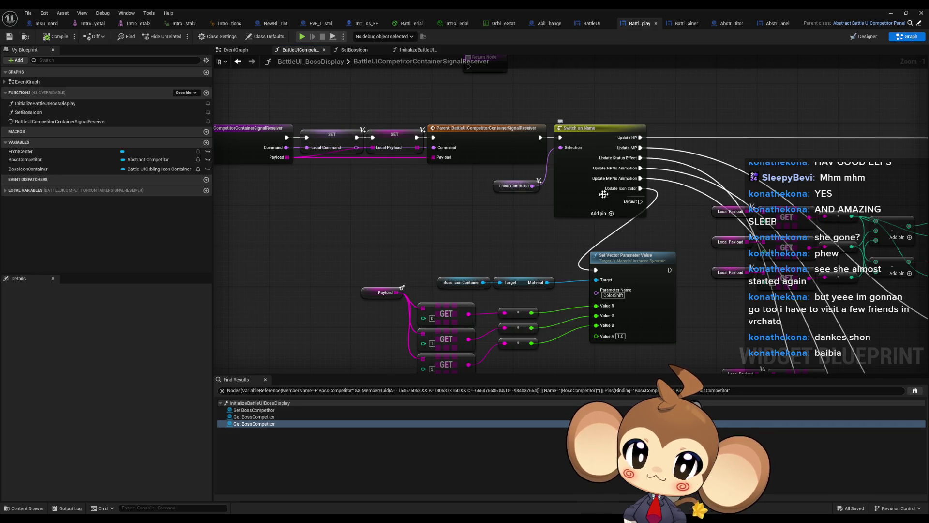
{"action": "left_click", "coordinate": [622, 206]}
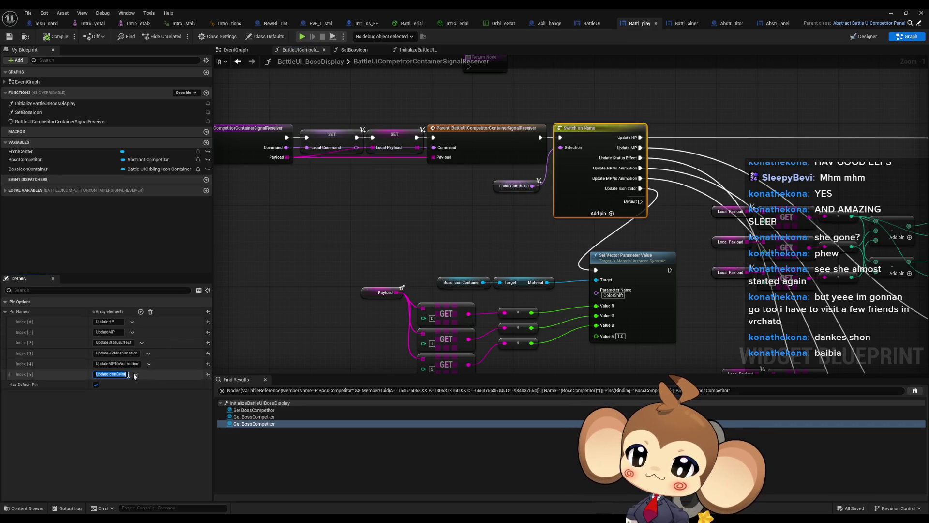
{"action": "left_click", "coordinate": [469, 246]}
{"action": "left_click_drag", "start_coordinate": [468, 246], "coordinate": [458, 220]}
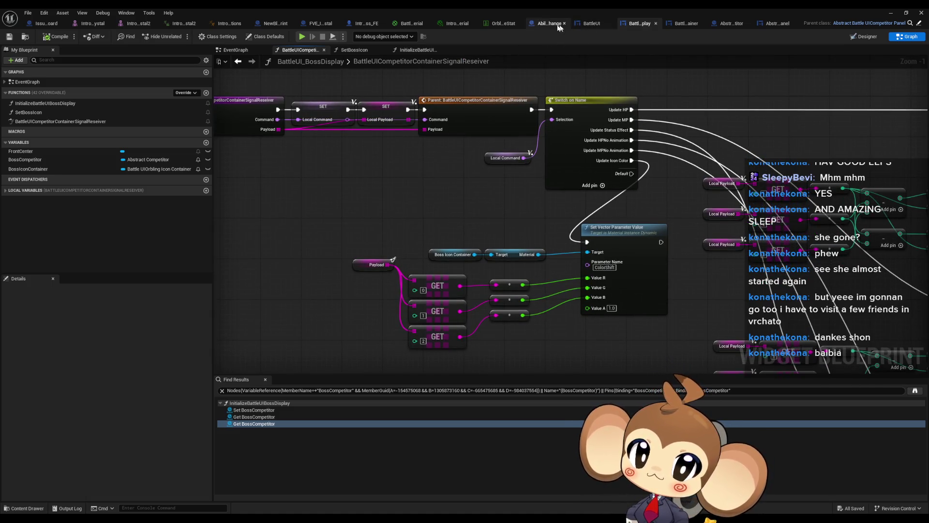
Set Ability_IntroCrystalColorChange's signal Command to UpdateIconColor.
{"action": "left_click", "coordinate": [550, 25]}
{"action": "scroll", "coordinate": [601, 237], "scroll_direction": "up", "scroll_amount": 2}
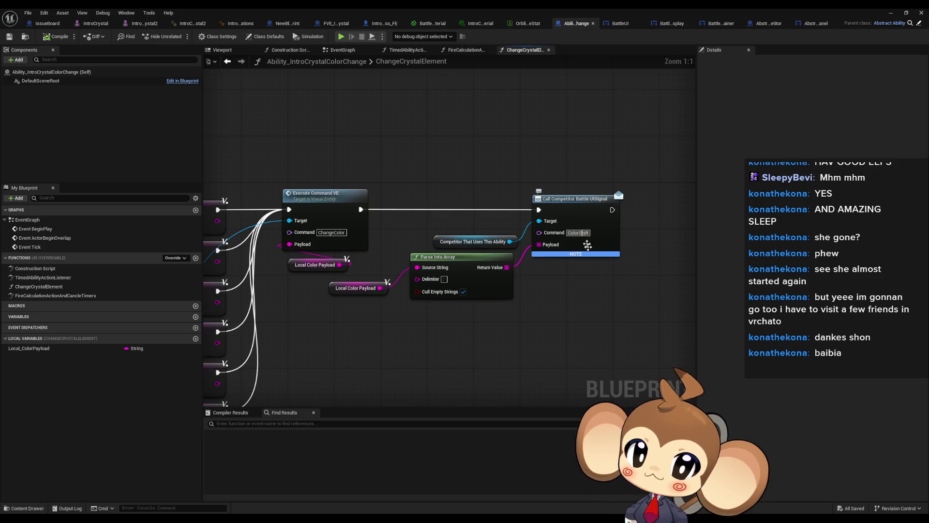
{"action": "key", "text": "ctrl+v"}
{"action": "key", "text": "Return"}
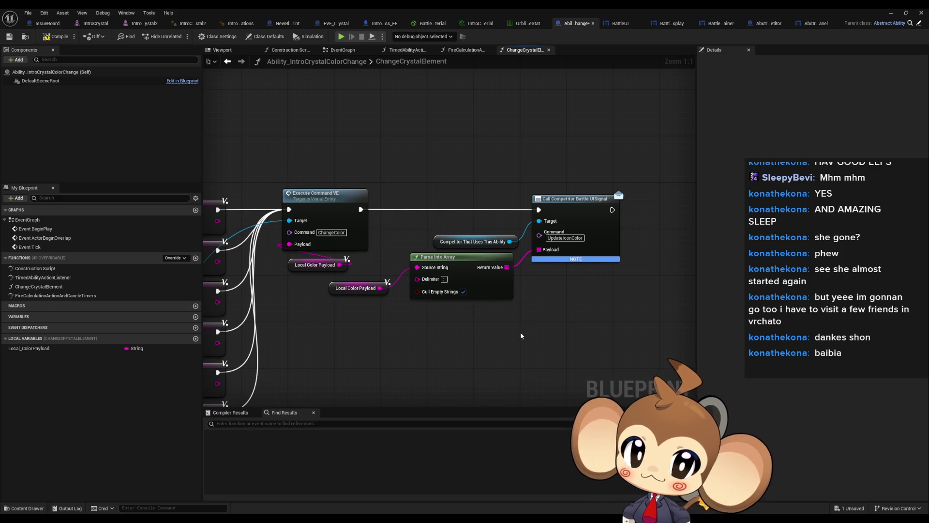
Return to the boss display signal receiver graph and minimize the blueprint editor.
{"action": "left_click", "coordinate": [661, 25]}
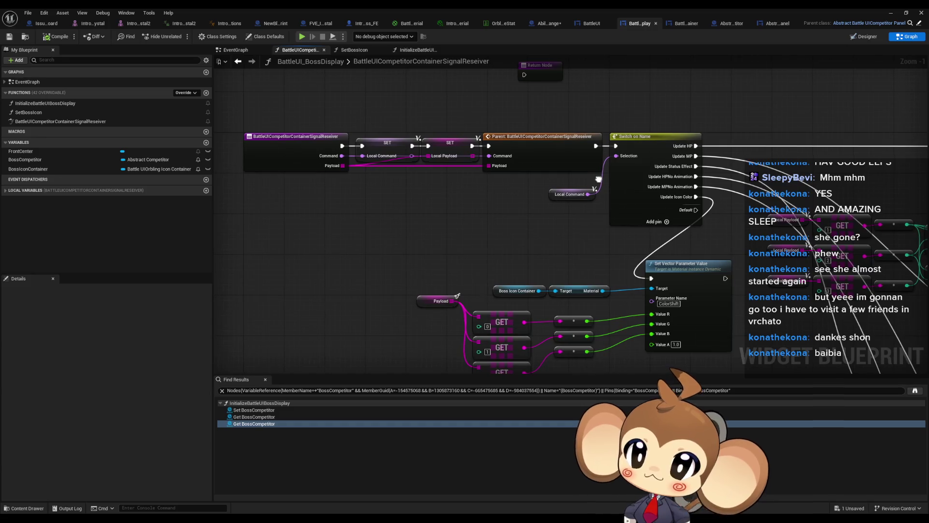
{"action": "left_click_drag", "start_coordinate": [599, 179], "coordinate": [594, 182]}
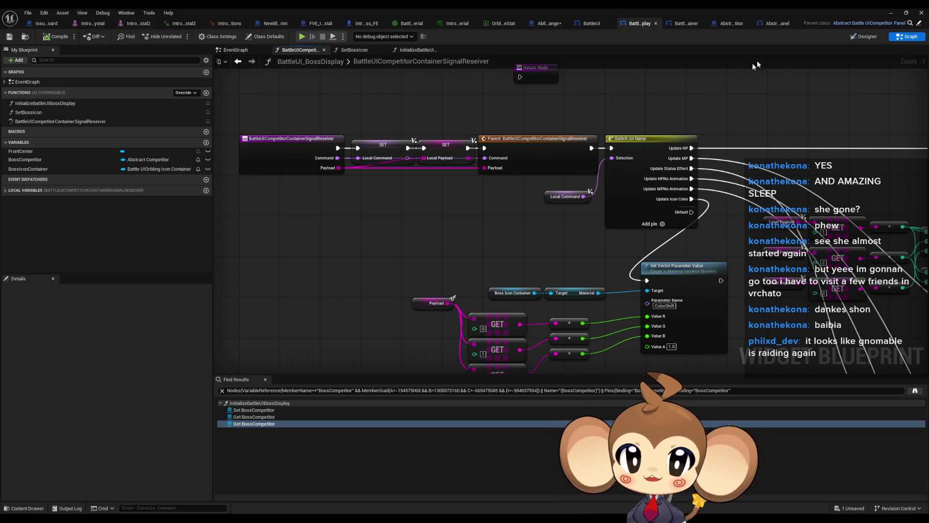
{"action": "left_click", "coordinate": [889, 11]}
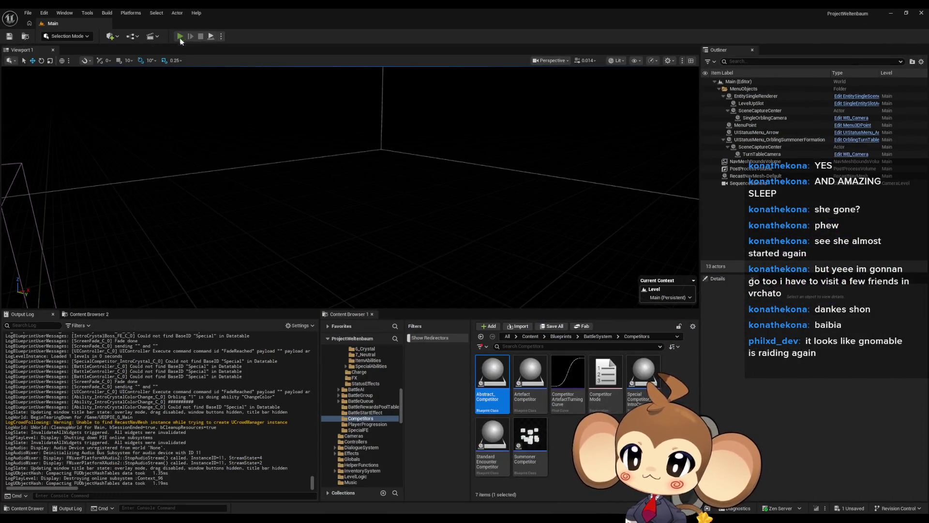
{"action": "left_click", "coordinate": [180, 38]}
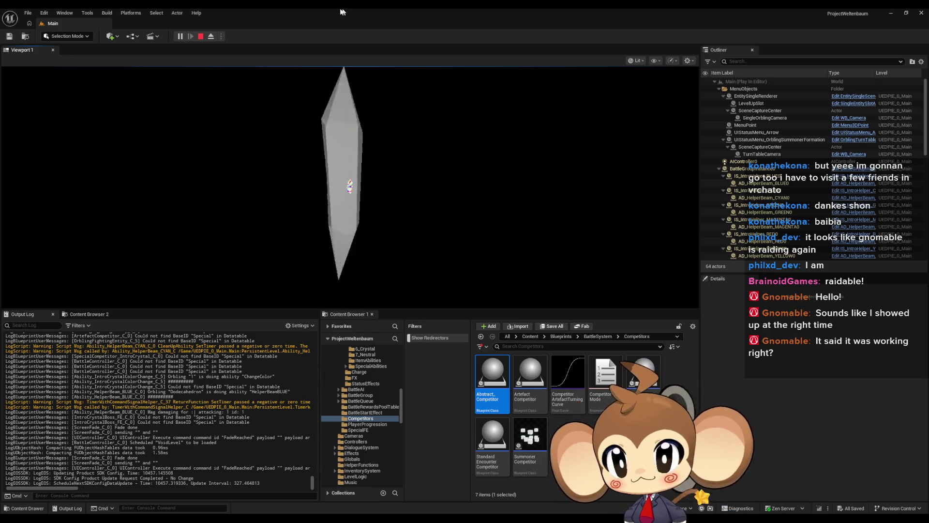
{"action": "left_click", "coordinate": [200, 36]}
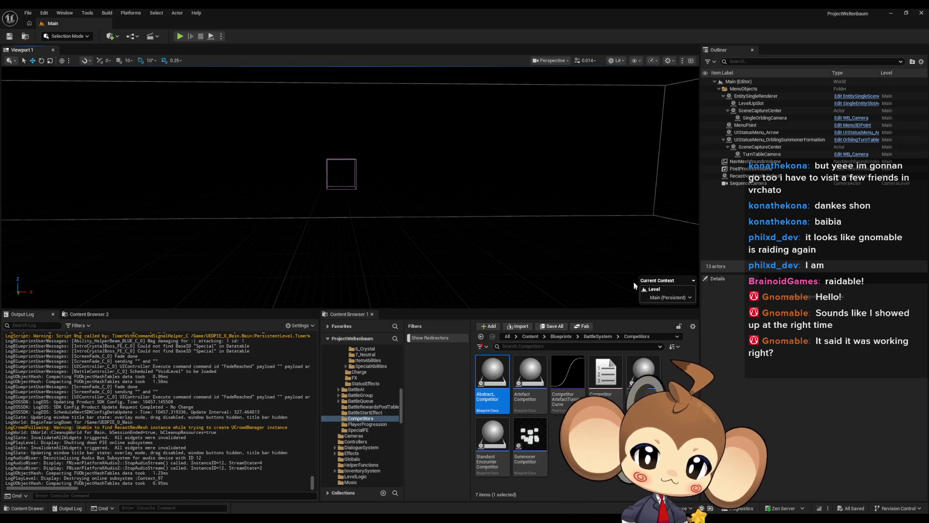
{"action": "left_click", "coordinate": [605, 455]}
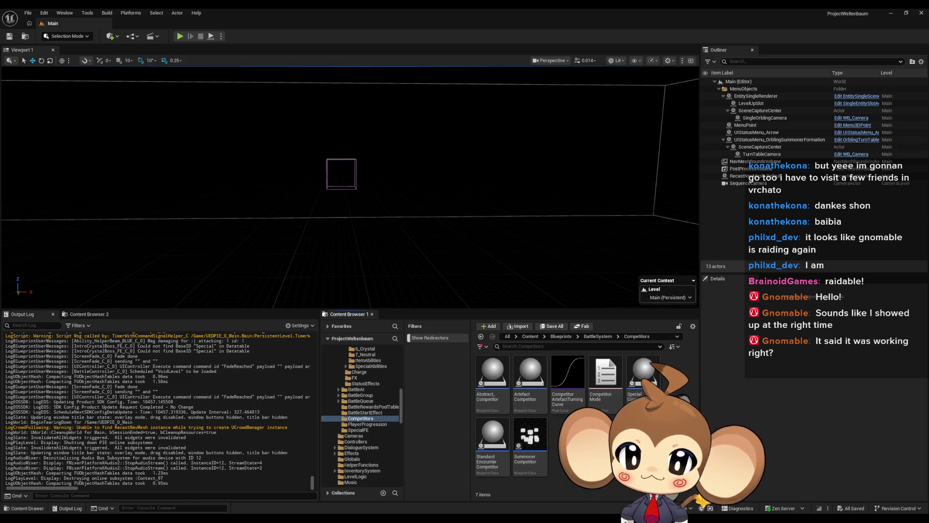
Move a cluster of nodes below the network in the boss display blueprint graph.
{"action": "left_click", "coordinate": [435, 493]}
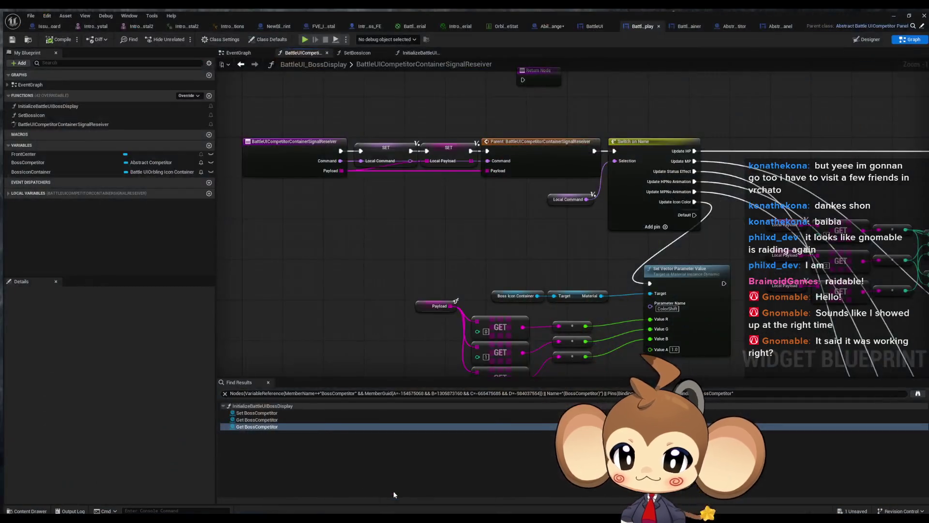
{"action": "scroll", "coordinate": [513, 249], "scroll_direction": "down", "scroll_amount": 6}
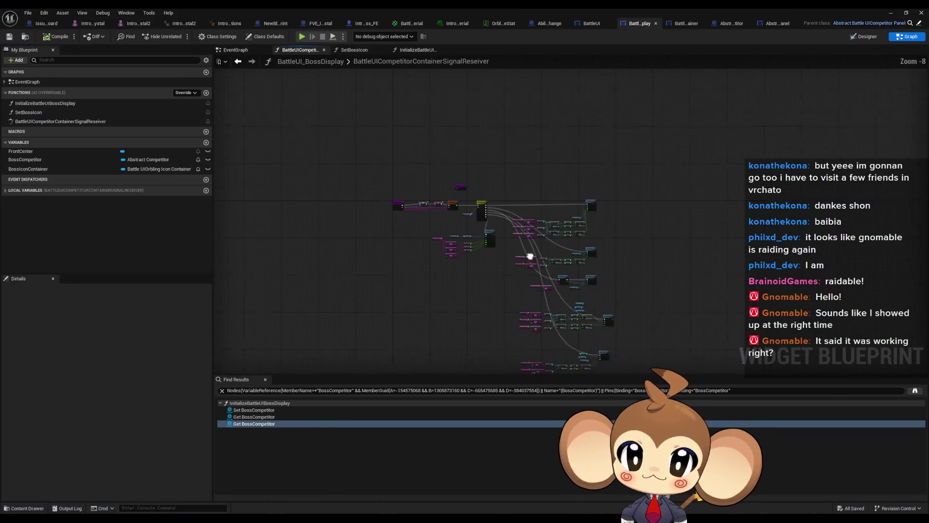
{"action": "mouse_move", "coordinate": [413, 206]}
{"action": "left_mouse_down"}
{"action": "mouse_move", "coordinate": [511, 245]}
{"action": "mouse_move", "coordinate": [532, 290]}
{"action": "mouse_move", "coordinate": [624, 327]}
{"action": "left_mouse_up"}
{"action": "left_click", "coordinate": [695, 284]}
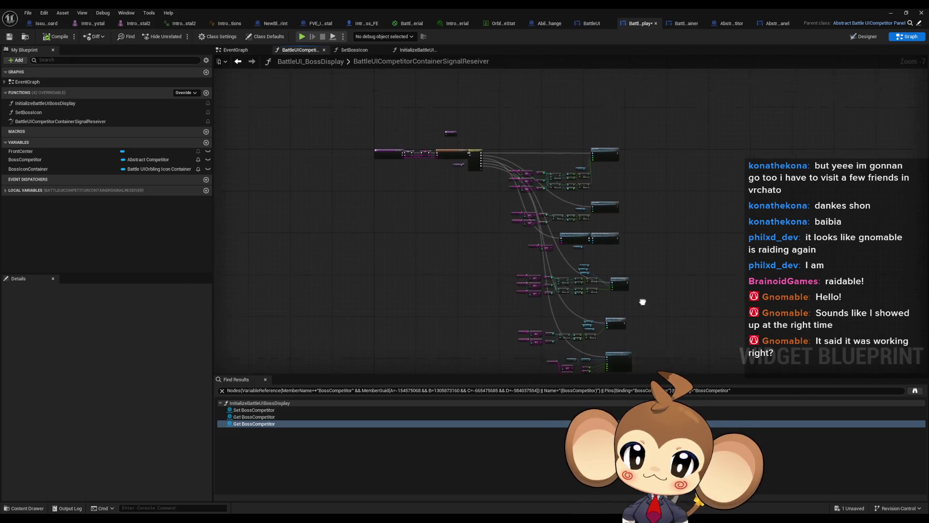
{"action": "left_click_drag", "start_coordinate": [656, 155], "coordinate": [645, 215]}
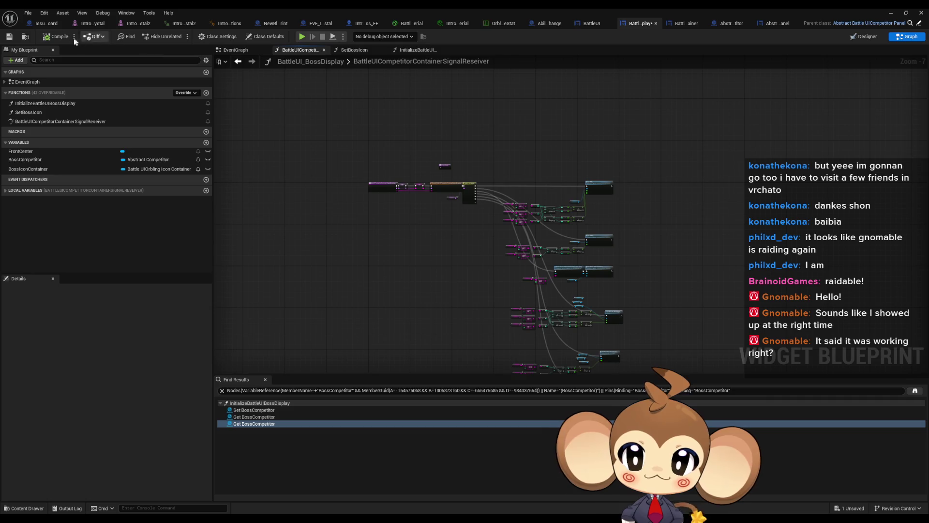
Delete the 'make crystal icon' and colour-changing icon task comments from the IssueBoard graph.
{"action": "left_click", "coordinate": [38, 24]}
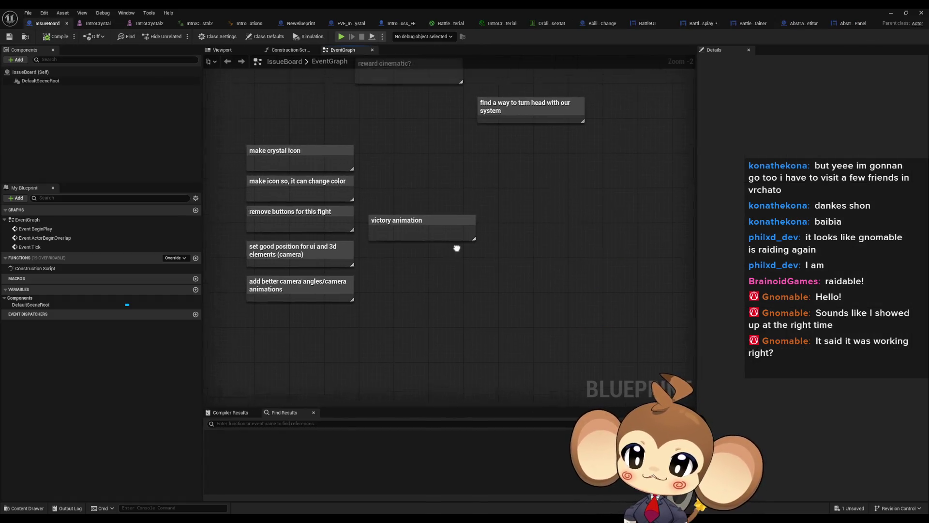
{"action": "left_click", "coordinate": [399, 199]}
{"action": "key", "text": "Delete"}
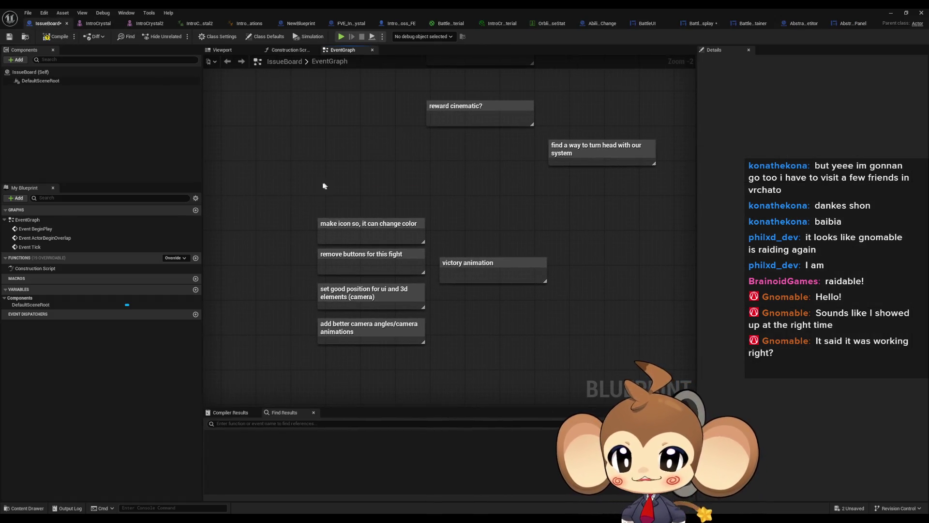
{"action": "left_click", "coordinate": [397, 227]}
{"action": "key", "text": "Delete"}
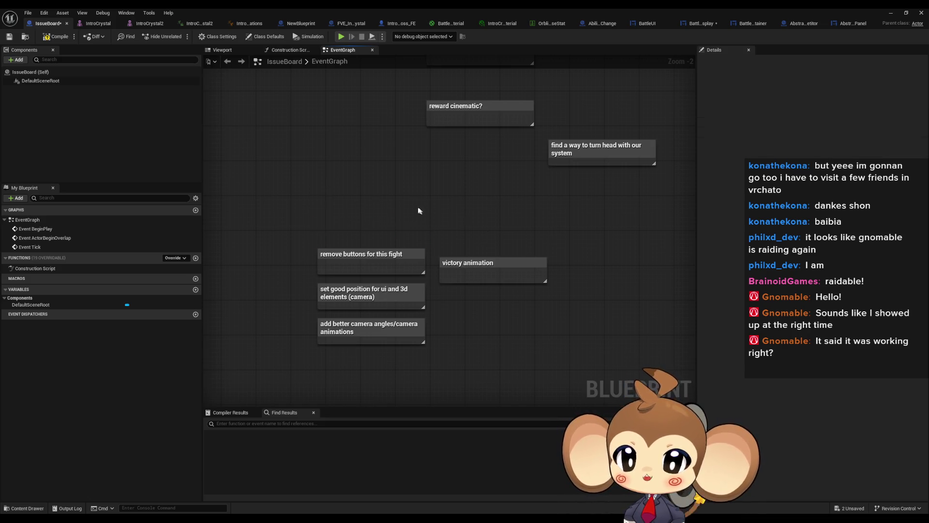
{"action": "mouse_move", "coordinate": [290, 196]}
{"action": "left_mouse_down"}
{"action": "mouse_move", "coordinate": [426, 269]}
{"action": "mouse_move", "coordinate": [375, 251]}
{"action": "left_mouse_up"}
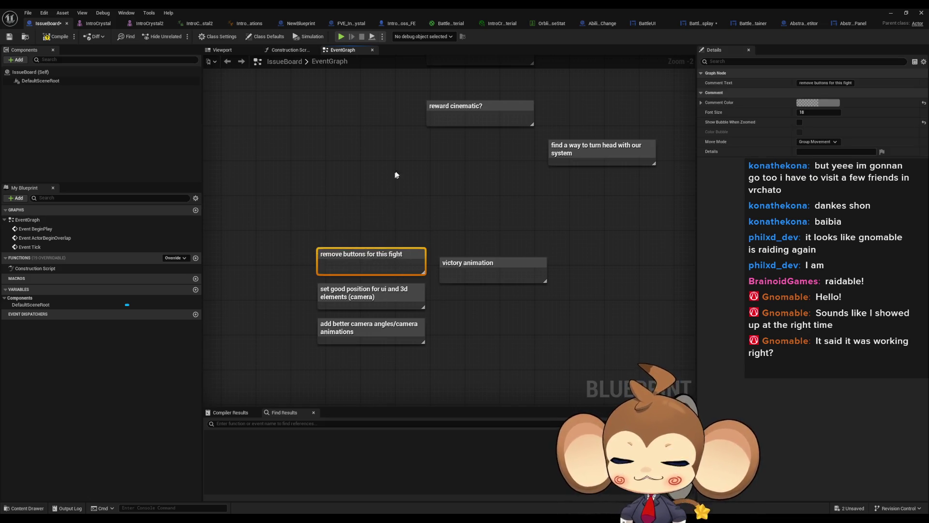
{"action": "left_click", "coordinate": [418, 173]}
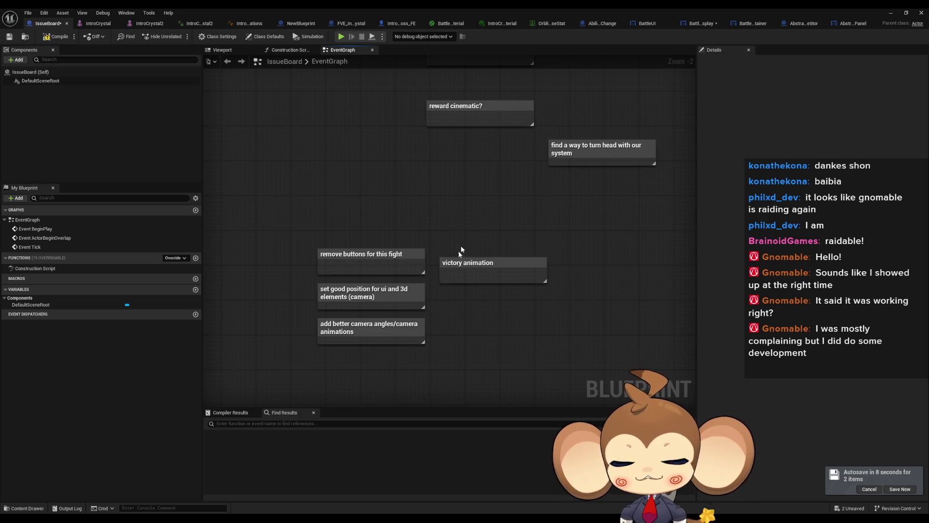
Move the 'victory animation' comment down slightly on the issue board.
{"action": "scroll", "coordinate": [455, 256], "scroll_direction": "up", "scroll_amount": 2}
{"action": "left_click_drag", "start_coordinate": [473, 267], "coordinate": [474, 284]}
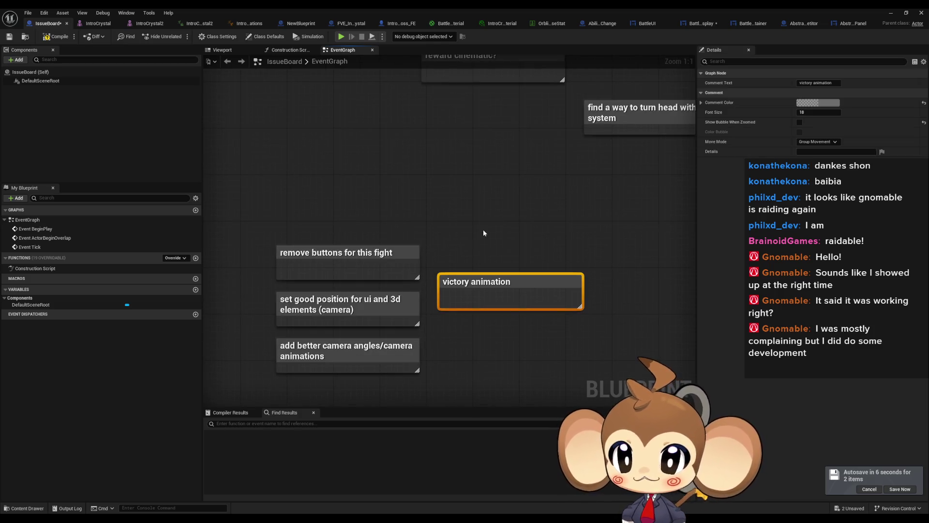
{"action": "left_click_drag", "start_coordinate": [483, 229], "coordinate": [422, 185]}
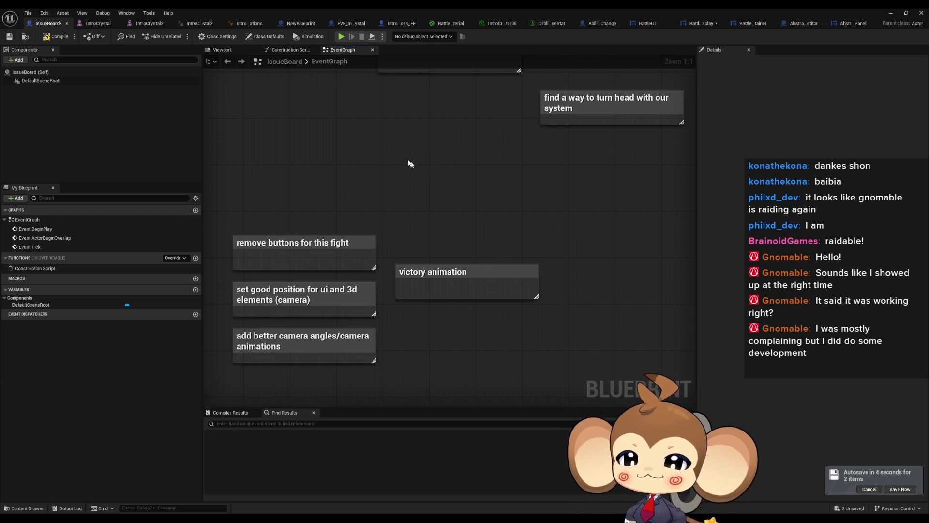
{"action": "left_click", "coordinate": [303, 258]}
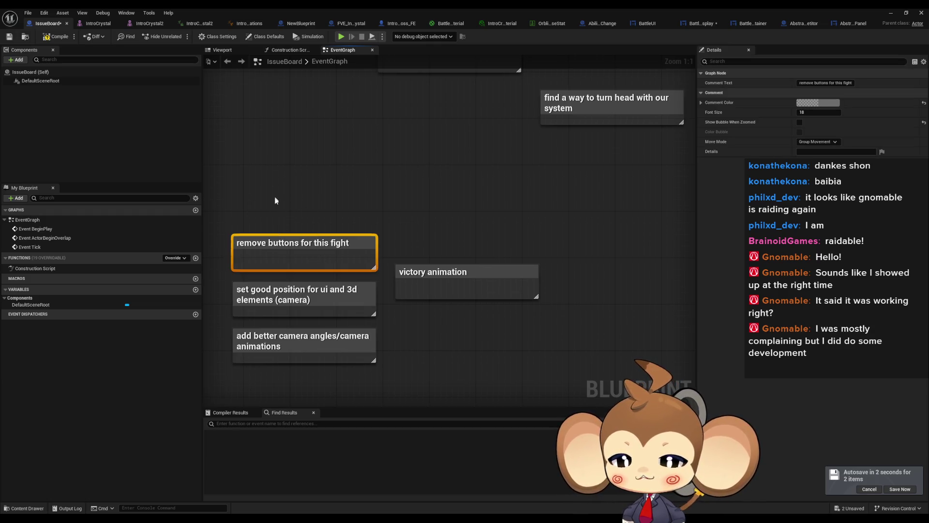
{"action": "left_click", "coordinate": [439, 135]}
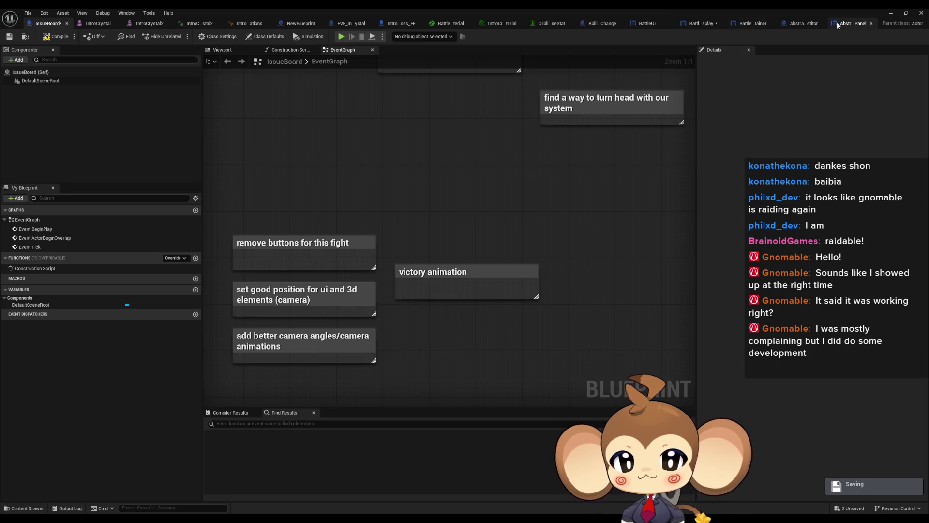
Close four unneeded blueprint tabs, including the abstract competitor blueprint.
{"action": "middle_click", "coordinate": [838, 25]}
{"action": "middle_click", "coordinate": [832, 27]}
{"action": "middle_click", "coordinate": [830, 28]}
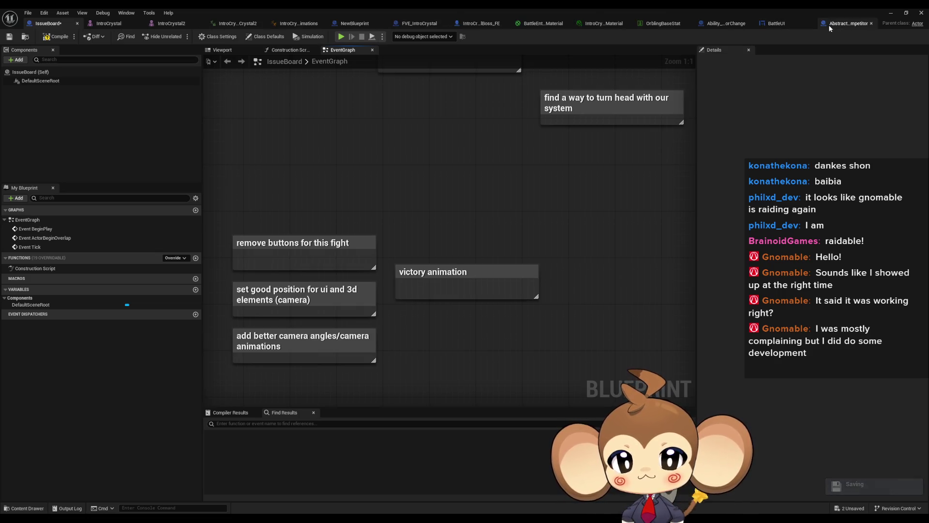
{"action": "middle_click", "coordinate": [828, 25]}
Show BattleUI's InitializeCompetitorPanel graph and pan to the battle group type switch.
{"action": "left_click", "coordinate": [789, 24]}
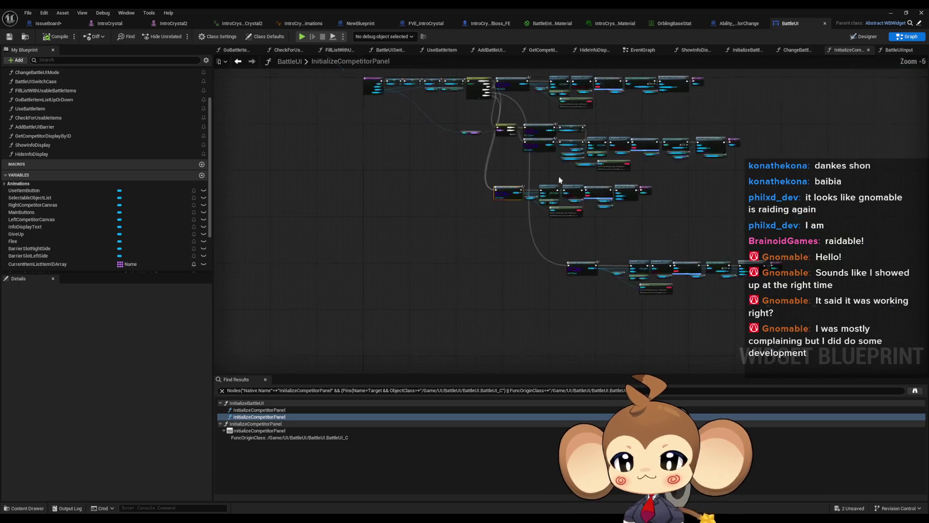
{"action": "scroll", "coordinate": [512, 230], "scroll_direction": "up", "scroll_amount": 2}
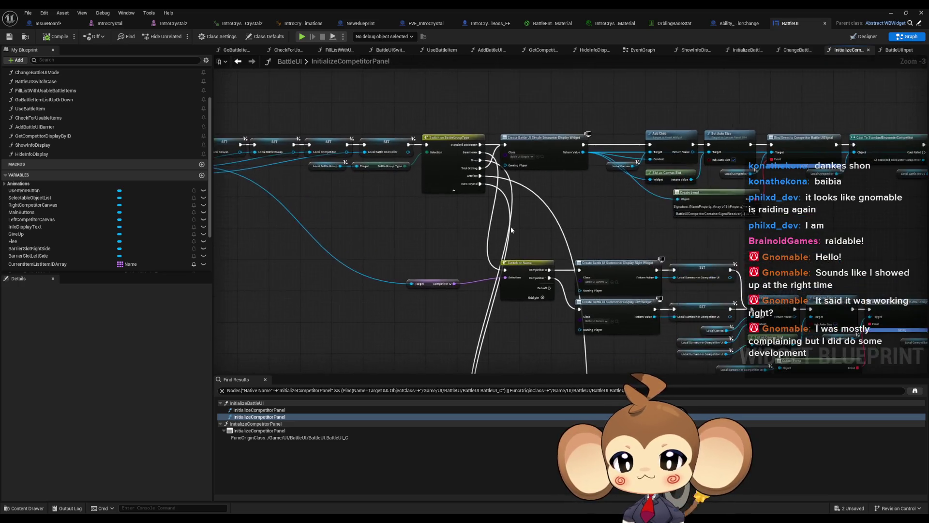
{"action": "scroll", "coordinate": [512, 229], "scroll_direction": "up", "scroll_amount": 3}
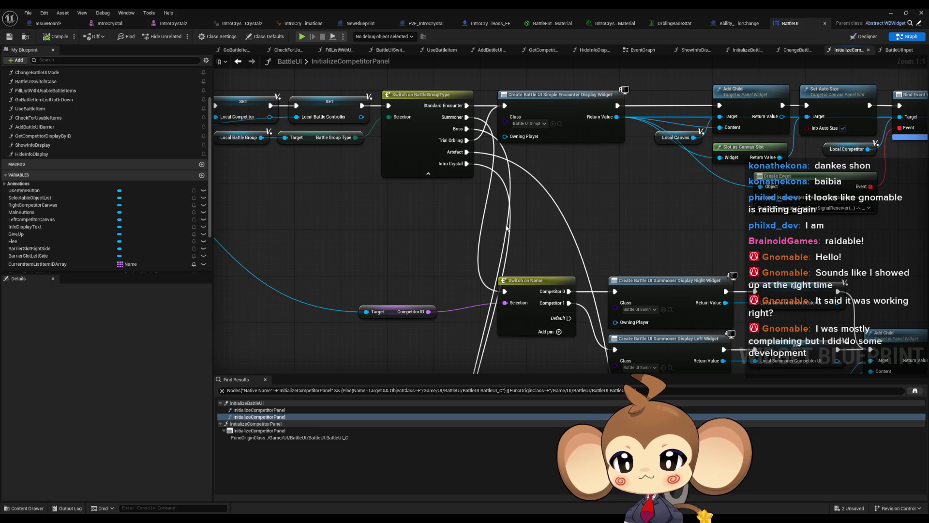
{"action": "left_click_drag", "start_coordinate": [502, 231], "coordinate": [591, 241]}
{"action": "scroll", "coordinate": [178, 206], "scroll_direction": "up", "scroll_amount": 3}
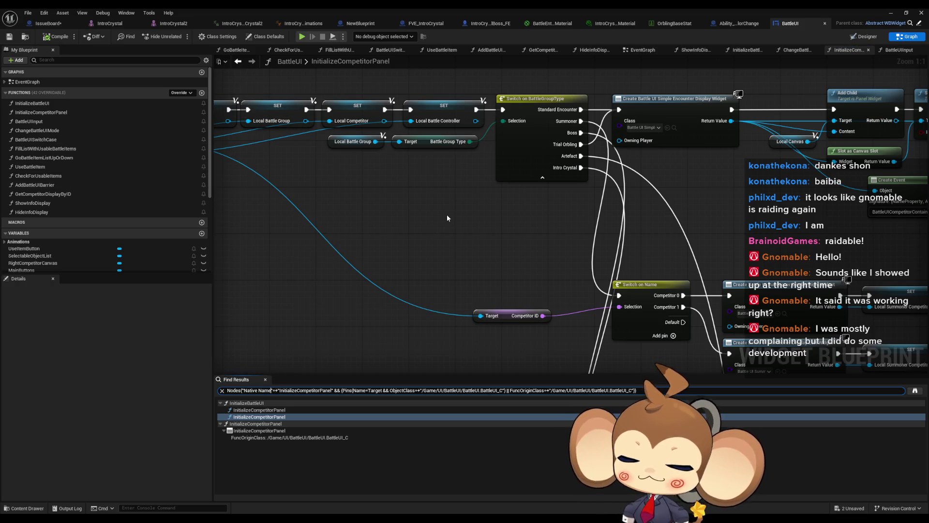
{"action": "scroll", "coordinate": [161, 268], "scroll_direction": "down", "scroll_amount": 5}
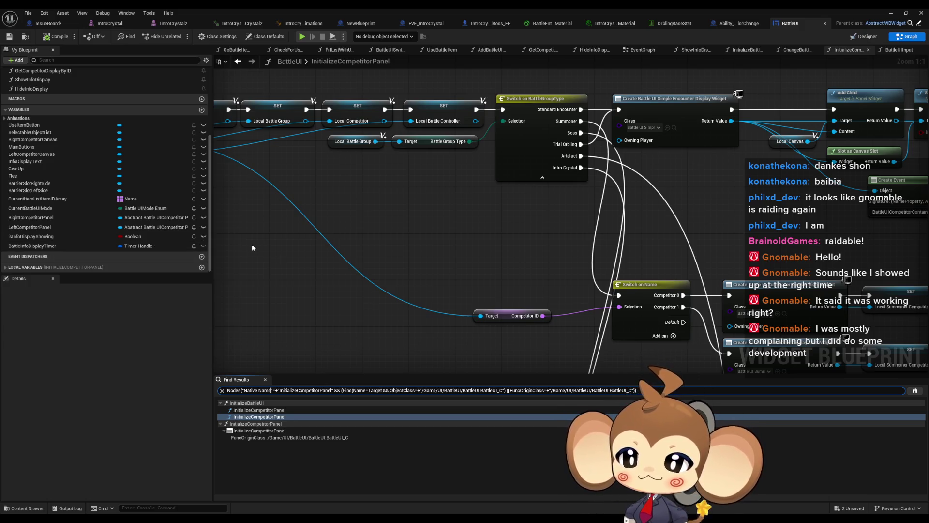
Search Find Results for 'flee' and jump to InitializeBattleUI at the Disable Flee Option input.
{"action": "left_click", "coordinate": [277, 390]}
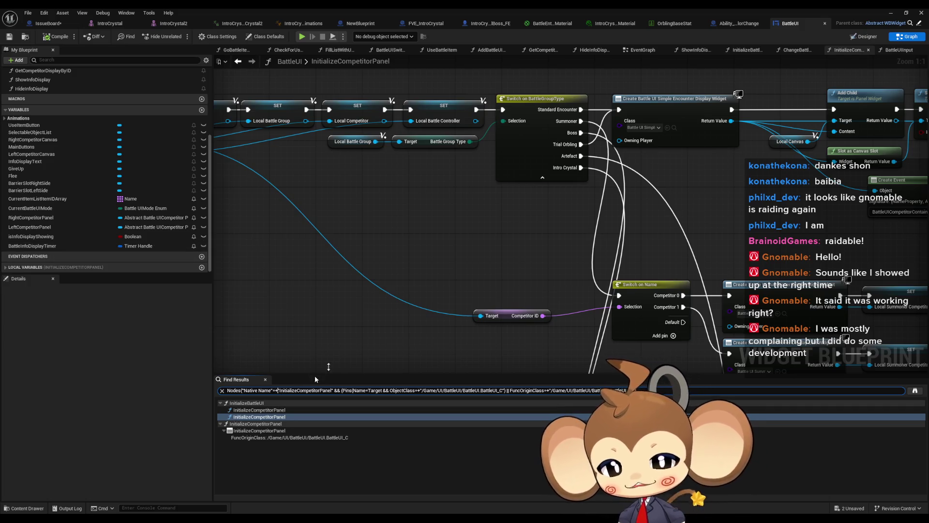
{"action": "key", "text": "ctrl+a"}
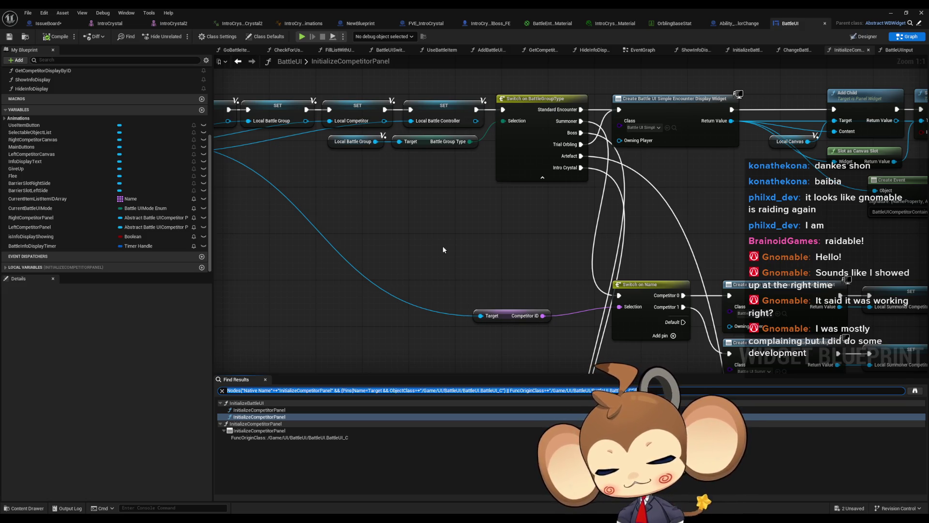
{"action": "type", "text": "flee"}
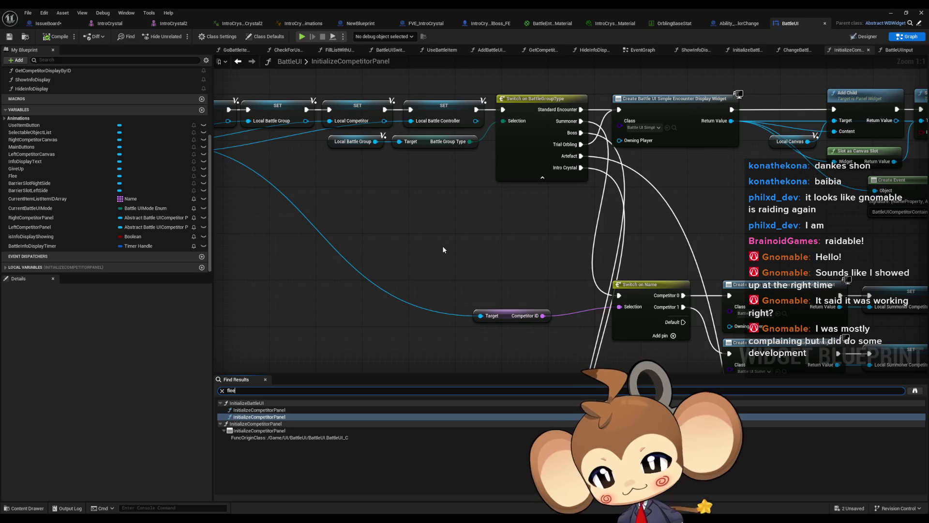
{"action": "key", "text": "Return"}
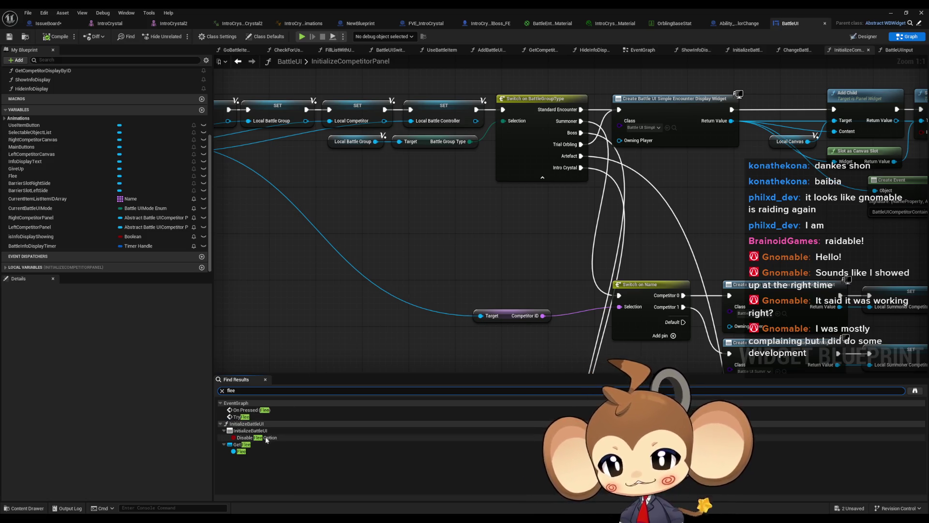
{"action": "left_click", "coordinate": [269, 437]}
{"action": "double_click", "coordinate": [270, 437]}
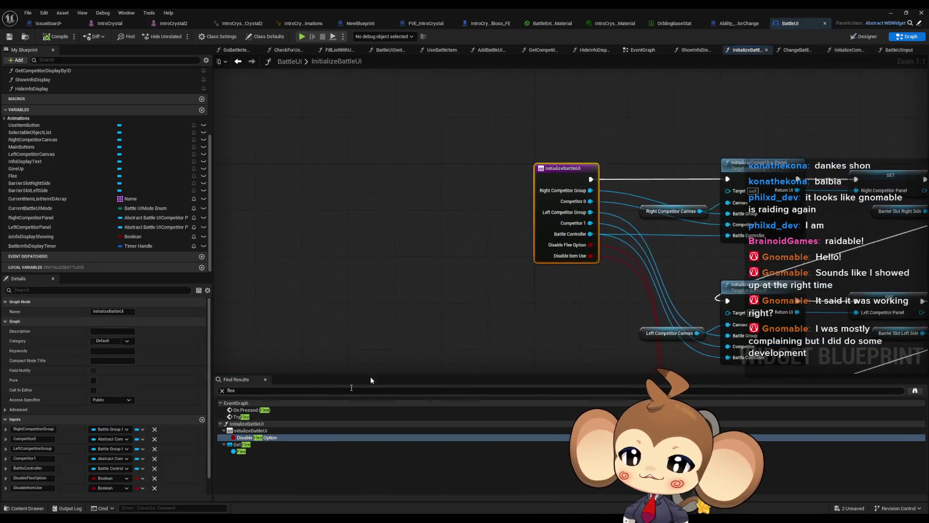
Review the branches hiding Flee, Give Up and Use Item, then select InitializeBattleUI's entry node.
{"action": "scroll", "coordinate": [432, 246], "scroll_direction": "up", "scroll_amount": 3}
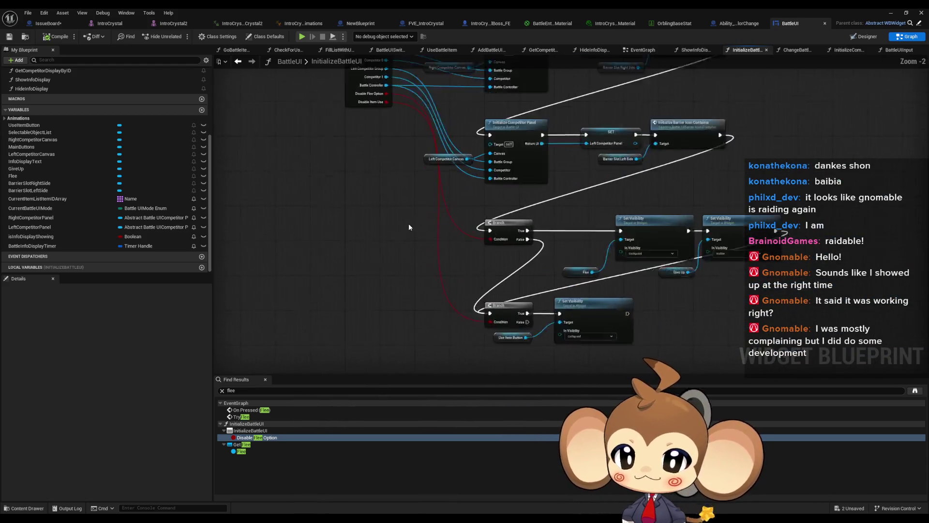
{"action": "mouse_move", "coordinate": [360, 180]}
{"action": "left_mouse_down"}
{"action": "mouse_move", "coordinate": [749, 334]}
{"action": "mouse_move", "coordinate": [650, 274]}
{"action": "left_mouse_up"}
{"action": "key", "text": "Home"}
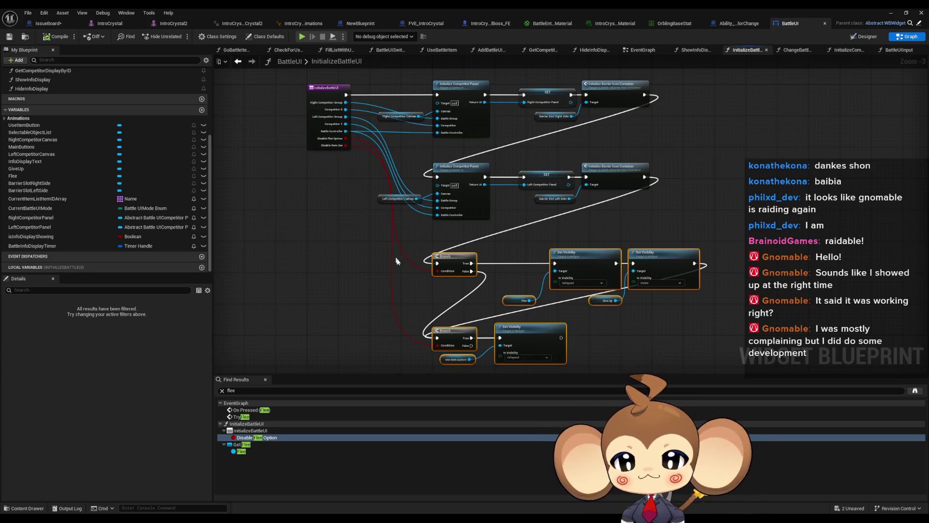
{"action": "scroll", "coordinate": [398, 259], "scroll_direction": "up", "scroll_amount": 2}
{"action": "mouse_move", "coordinate": [401, 256]}
{"action": "left_mouse_down"}
{"action": "mouse_move", "coordinate": [406, 240]}
{"action": "mouse_move", "coordinate": [446, 302]}
{"action": "left_mouse_up"}
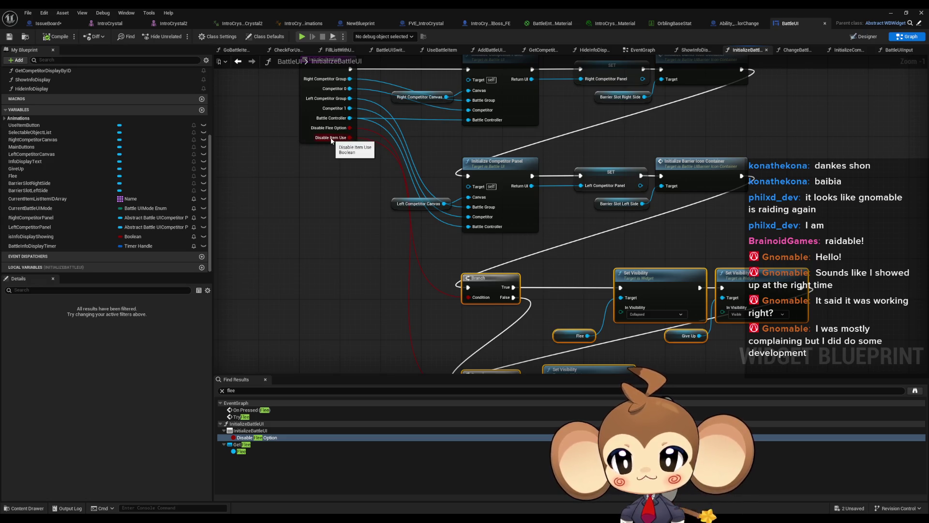
{"action": "mouse_move", "coordinate": [354, 165]}
{"action": "left_mouse_down"}
{"action": "mouse_move", "coordinate": [363, 206]}
{"action": "mouse_move", "coordinate": [359, 169]}
{"action": "mouse_move", "coordinate": [370, 165]}
{"action": "mouse_move", "coordinate": [384, 227]}
{"action": "left_mouse_up"}
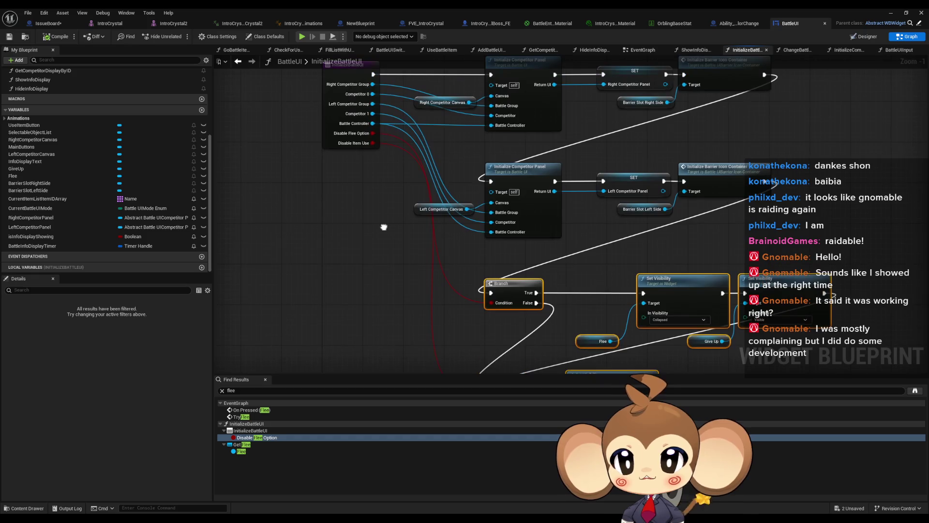
{"action": "left_click", "coordinate": [338, 111]}
{"action": "right_click", "coordinate": [338, 112]}
Find all references to InitializeBattleUI and open the BattleController ExplosionDoneListener result.
{"action": "mouse_move", "coordinate": [373, 189]}
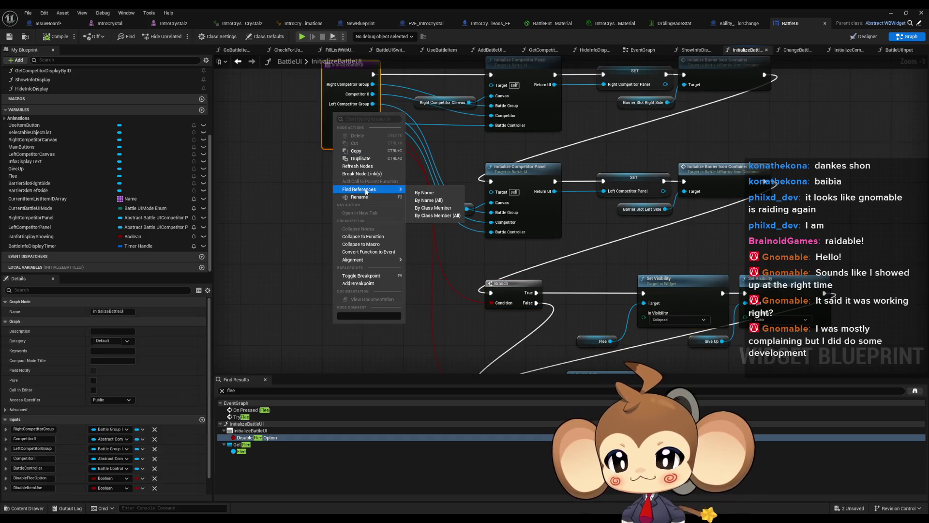
{"action": "left_click", "coordinate": [429, 218]}
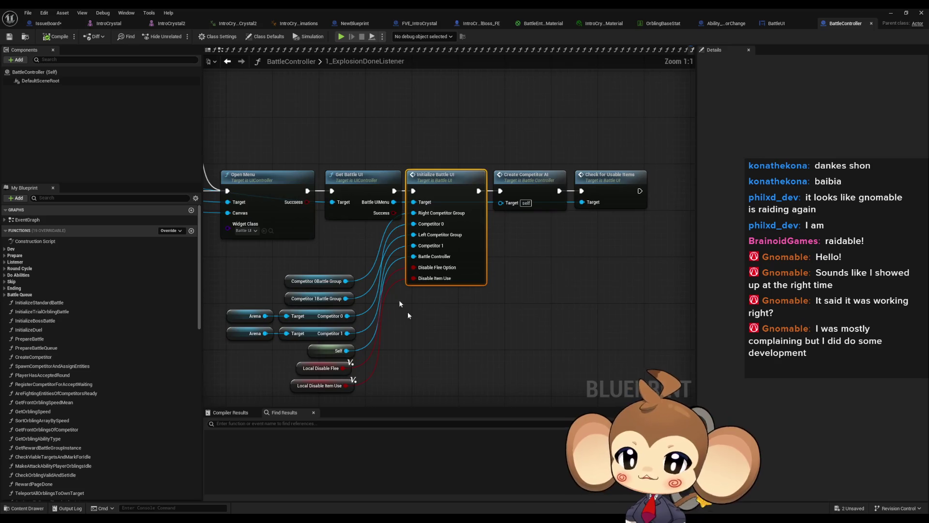
{"action": "left_click", "coordinate": [451, 358]}
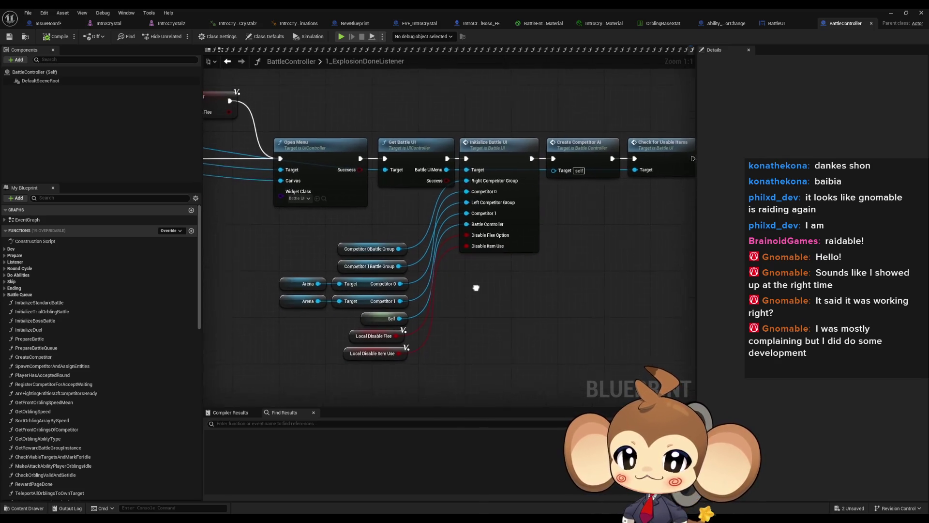
{"action": "scroll", "coordinate": [464, 265], "scroll_direction": "down", "scroll_amount": 5}
{"action": "scroll", "coordinate": [484, 298], "scroll_direction": "up", "scroll_amount": 4}
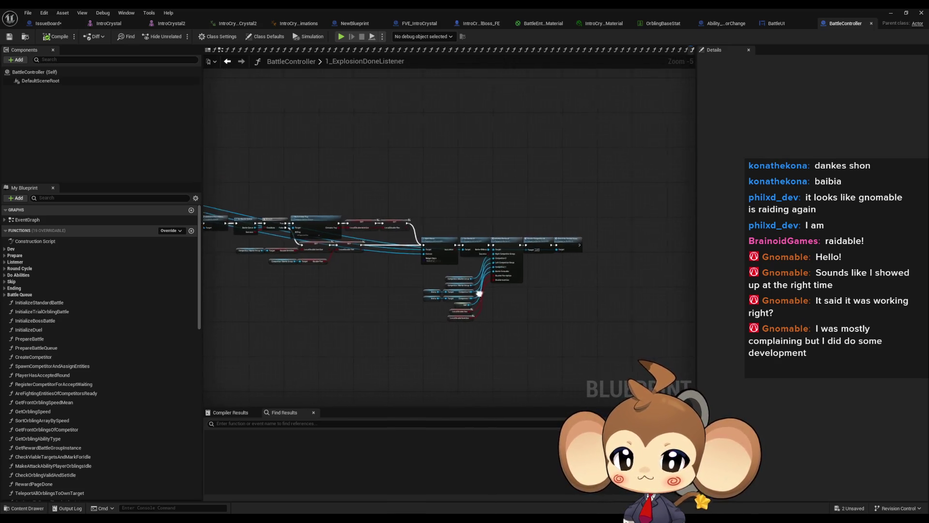
Pan to the Local Disable Flee and Local Disable Item Use setters, then restore the editor window.
{"action": "left_click_drag", "start_coordinate": [519, 296], "coordinate": [625, 347]}
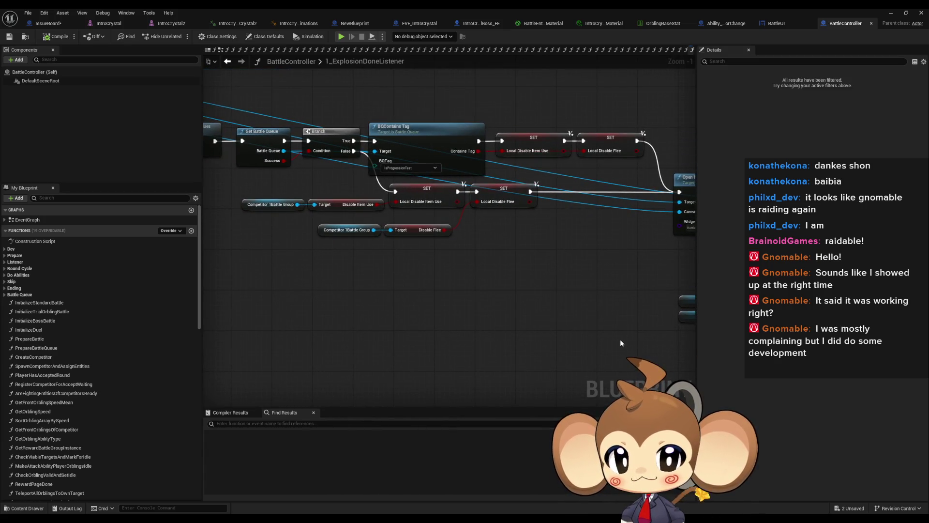
{"action": "left_click_drag", "start_coordinate": [456, 256], "coordinate": [482, 290]}
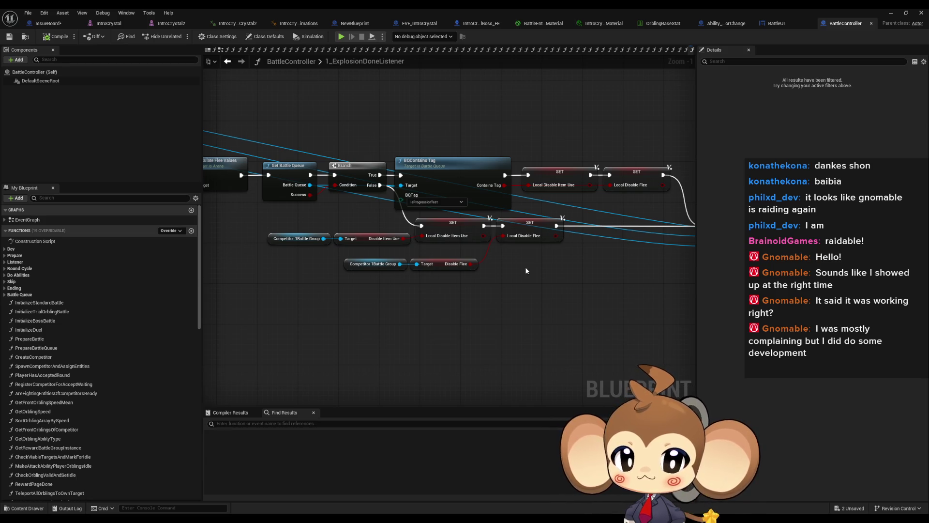
{"action": "left_click_drag", "start_coordinate": [291, 226], "coordinate": [498, 300]}
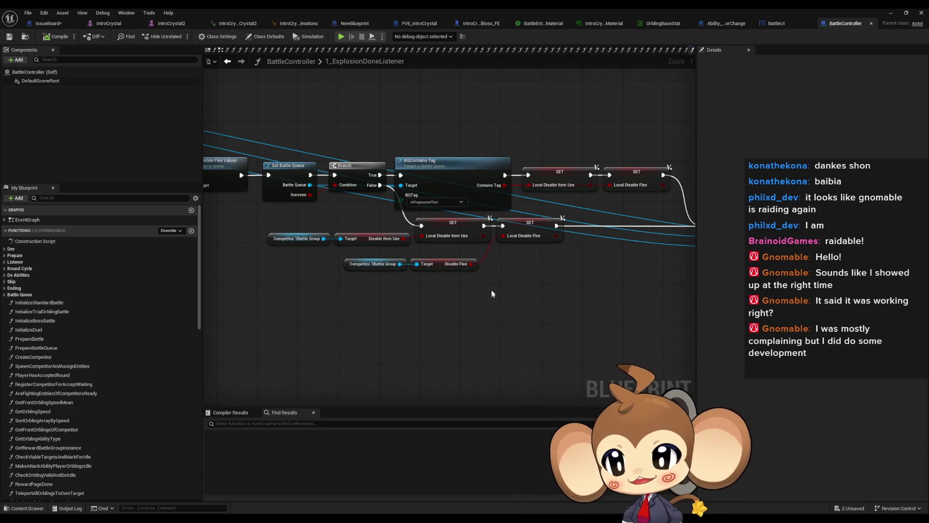
{"action": "double_click", "coordinate": [446, 8]}
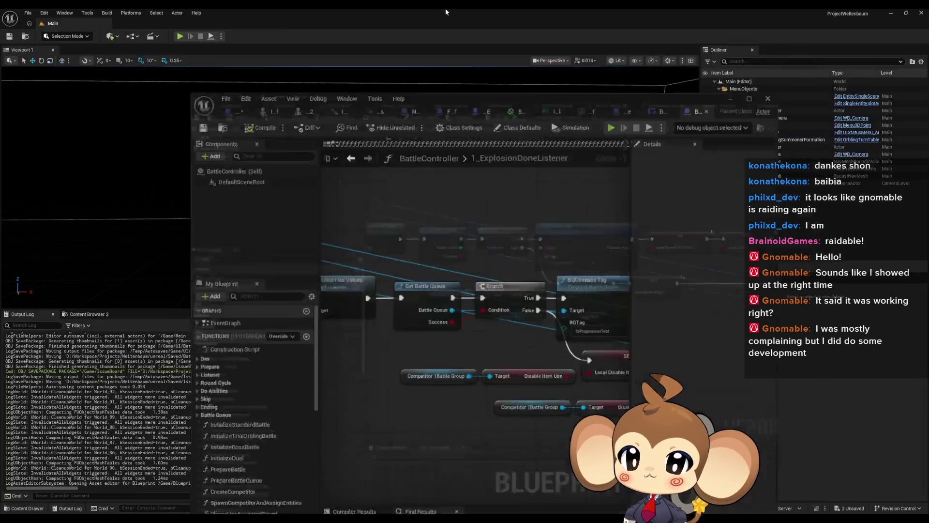
Re-maximize the BattleController blueprint editor, then minimize it and go to the Content root folder.
{"action": "left_click", "coordinate": [591, 415]}
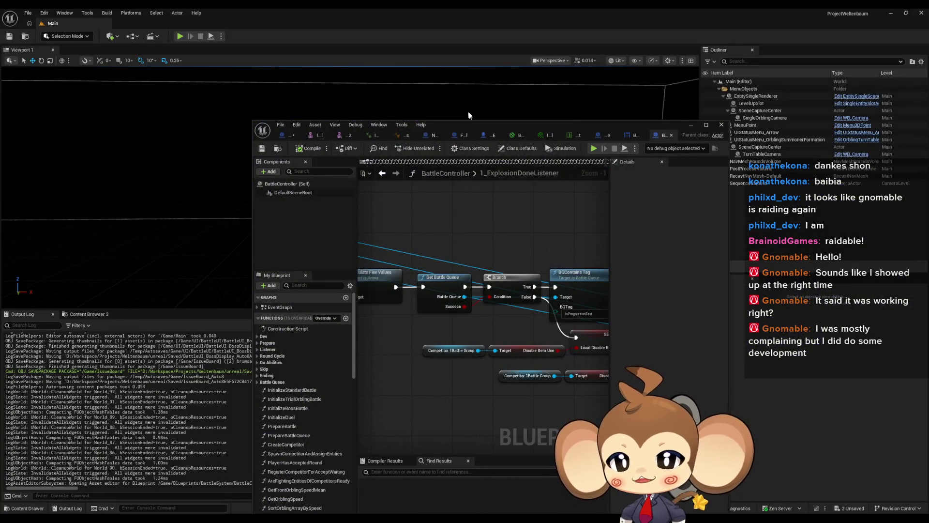
{"action": "double_click", "coordinate": [467, 124]}
{"action": "scroll", "coordinate": [400, 274], "scroll_direction": "down", "scroll_amount": 2}
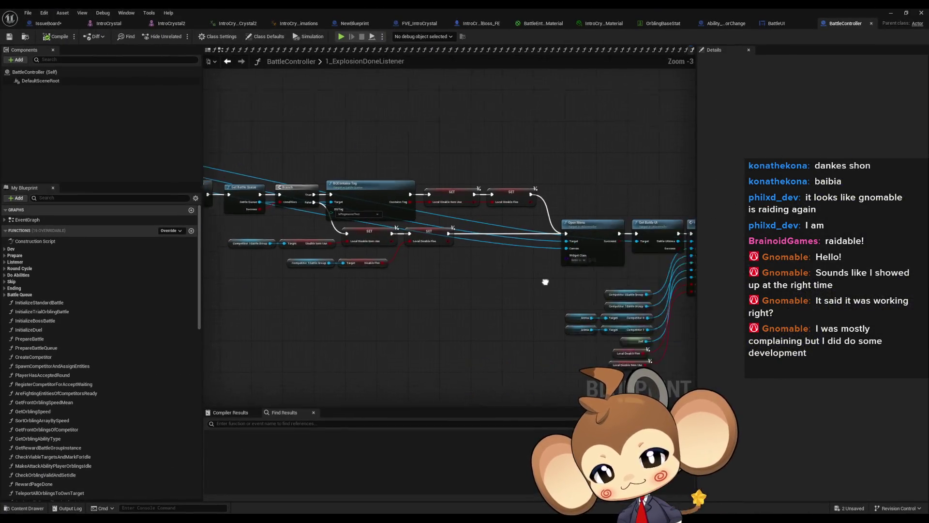
{"action": "scroll", "coordinate": [400, 278], "scroll_direction": "up", "scroll_amount": 3}
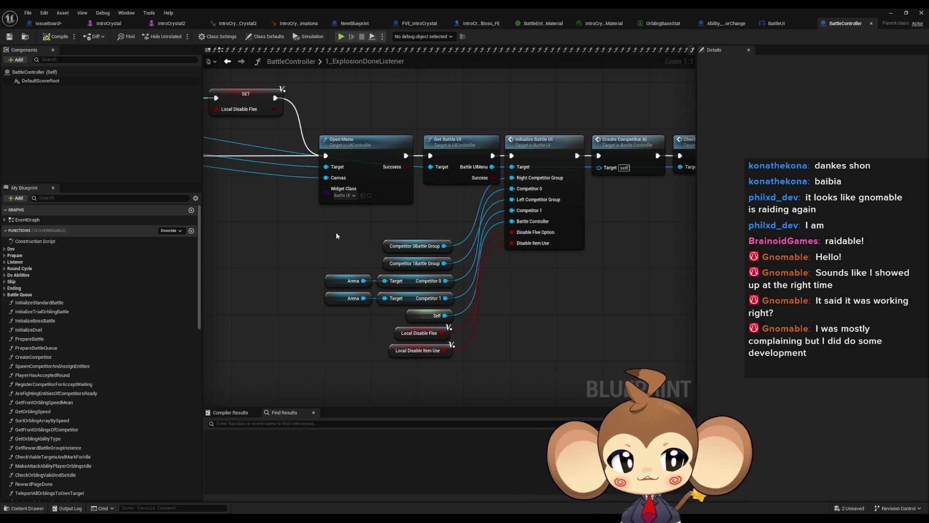
{"action": "left_click", "coordinate": [891, 13]}
{"action": "left_click", "coordinate": [530, 336]}
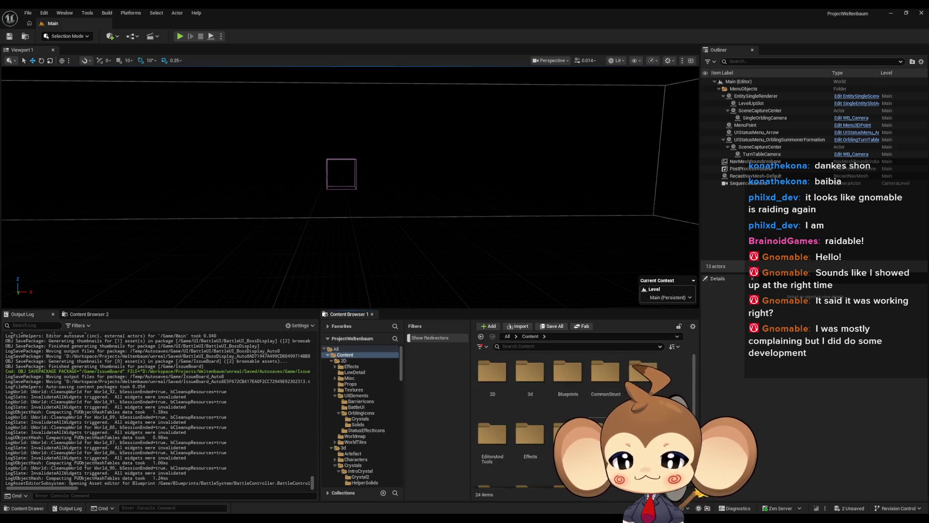
Open BattleGroupInfo from Blueprints > BattleSystem > BattleGroup and inspect its DisableRewardPage variable.
{"action": "double_click", "coordinate": [555, 378]}
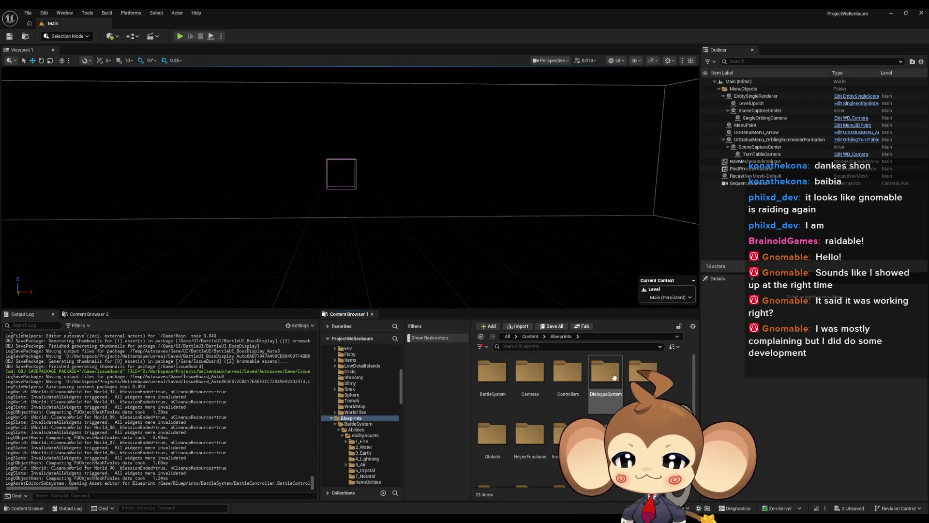
{"action": "double_click", "coordinate": [562, 379]}
{"action": "left_click", "coordinate": [564, 380]}
{"action": "double_click", "coordinate": [564, 380]}
{"action": "left_click", "coordinate": [605, 383]}
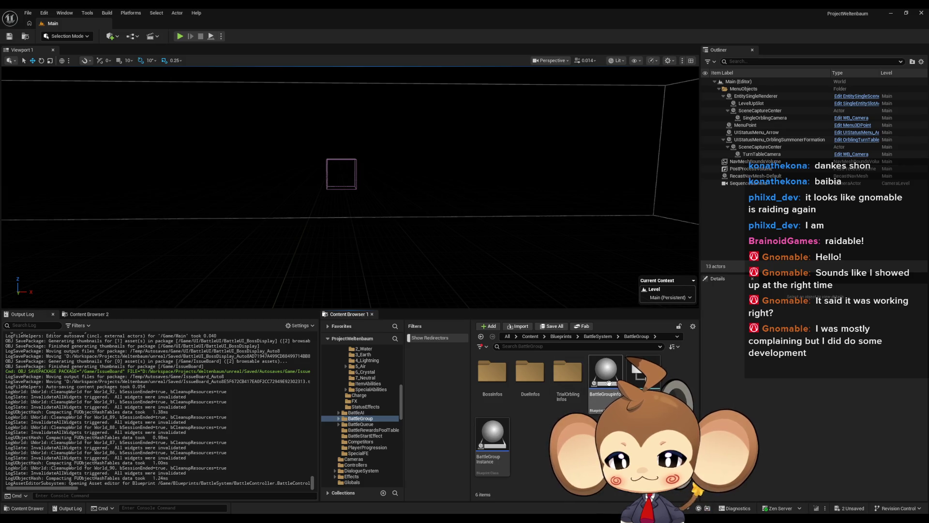
{"action": "double_click", "coordinate": [609, 382]}
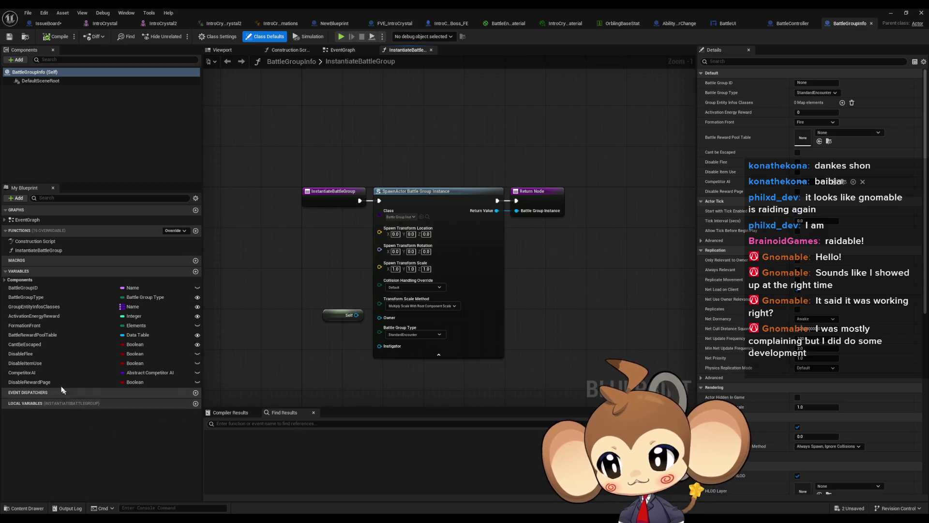
{"action": "left_click", "coordinate": [60, 384]}
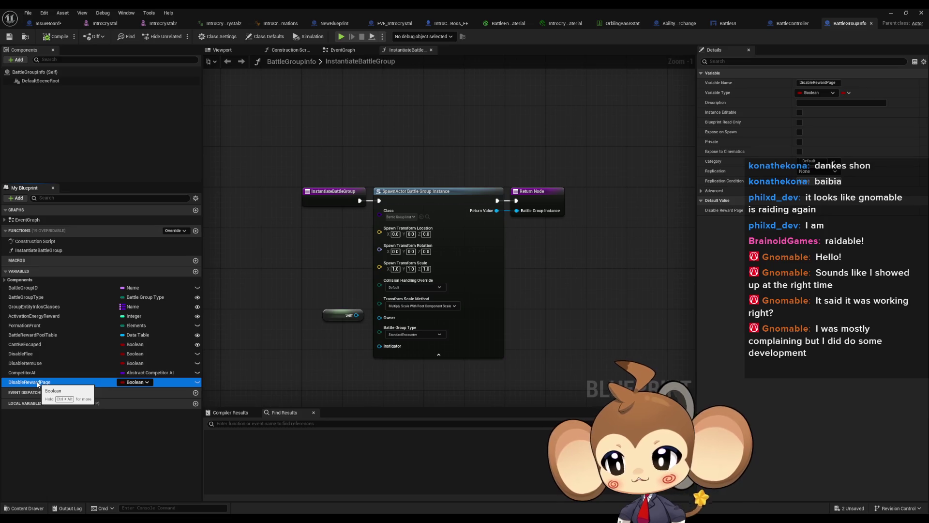
Move the BattleGroupInfo window aside and open the BattleGroupInstance blueprint.
{"action": "double_click", "coordinate": [477, 8]}
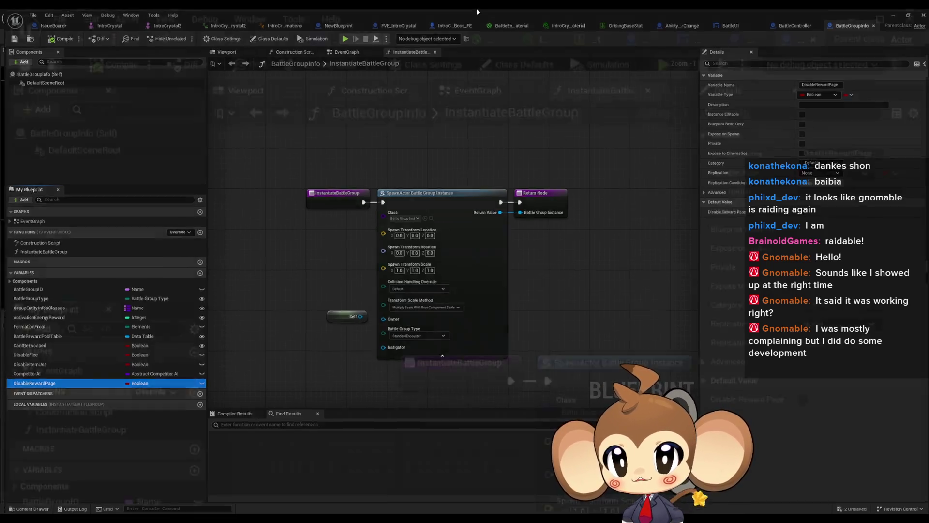
{"action": "left_click_drag", "start_coordinate": [515, 125], "coordinate": [262, 27]}
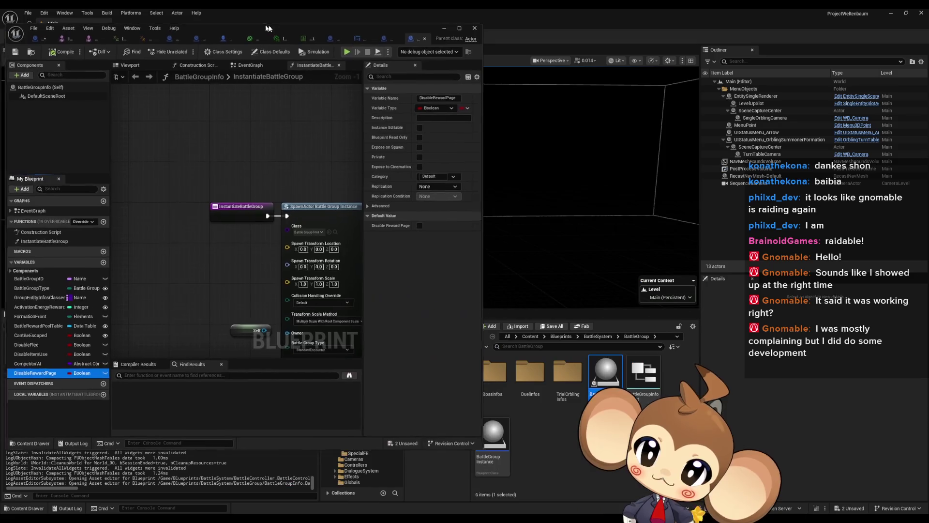
{"action": "left_click", "coordinate": [499, 444]}
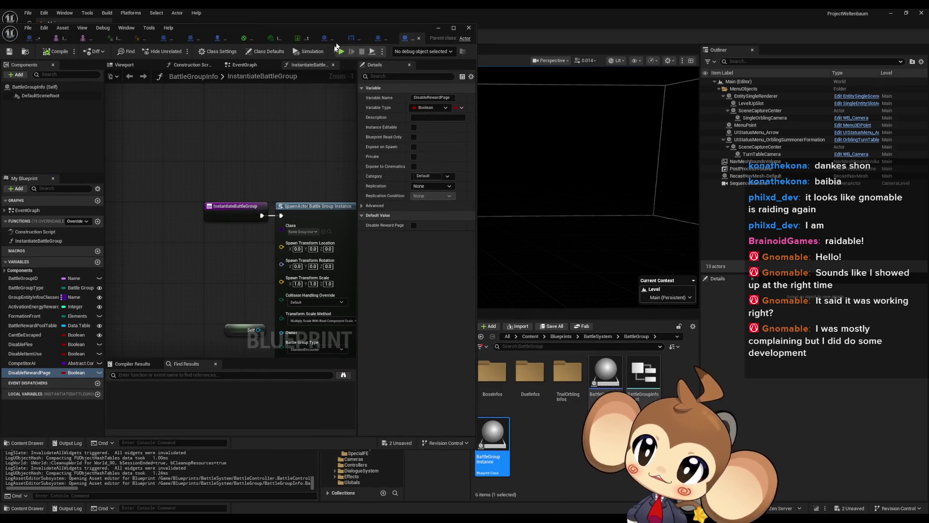
{"action": "double_click", "coordinate": [339, 33]}
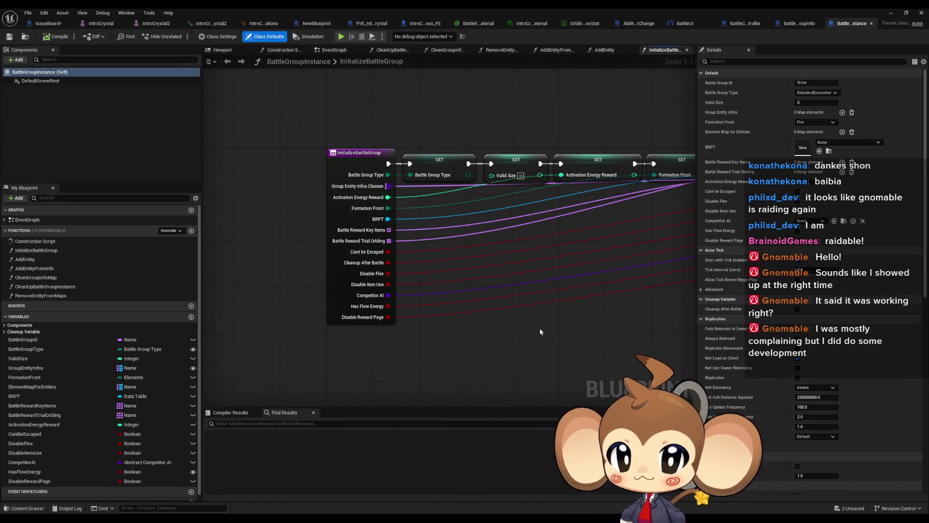
Look over BattleGroupInstance's SET nodes and the DisableRewardPage variable's properties.
{"action": "left_click_drag", "start_coordinate": [540, 328], "coordinate": [231, 334]}
{"action": "scroll", "coordinate": [387, 317], "scroll_direction": "down", "scroll_amount": 3}
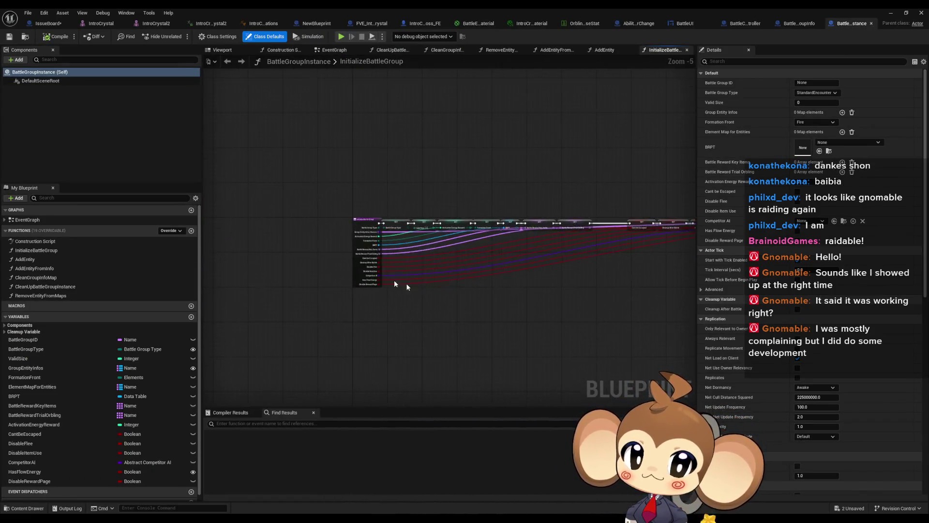
{"action": "scroll", "coordinate": [347, 284], "scroll_direction": "up", "scroll_amount": 3}
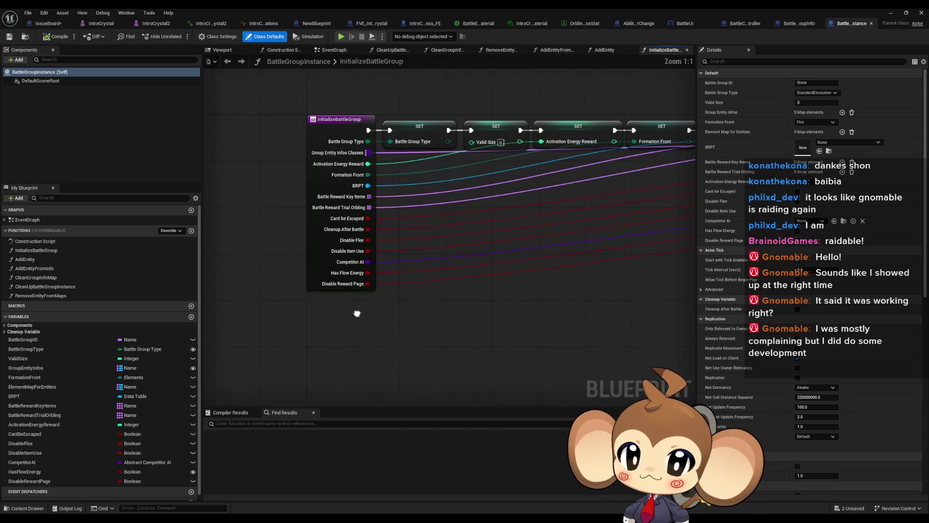
{"action": "left_click", "coordinate": [29, 480]}
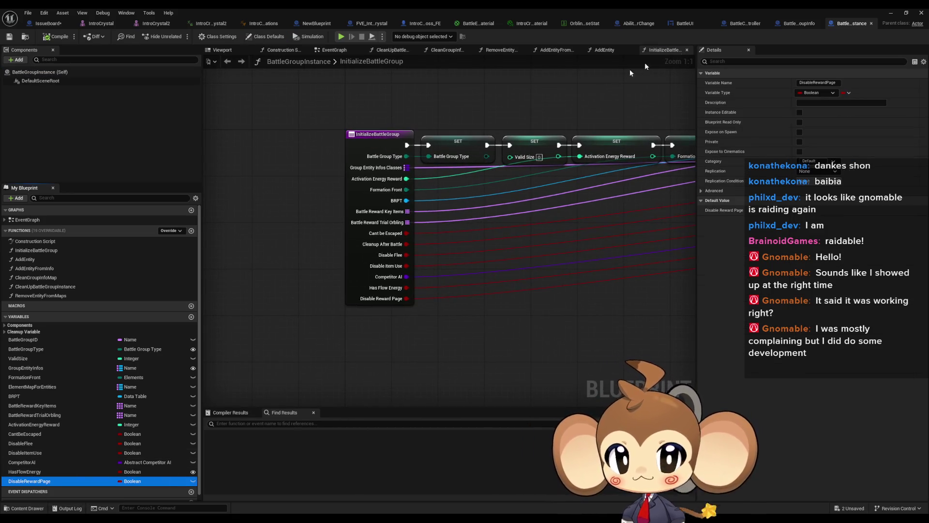
Back in BattleGroupInfo, search for references to the DisableFlee variable.
{"action": "left_click", "coordinate": [794, 24]}
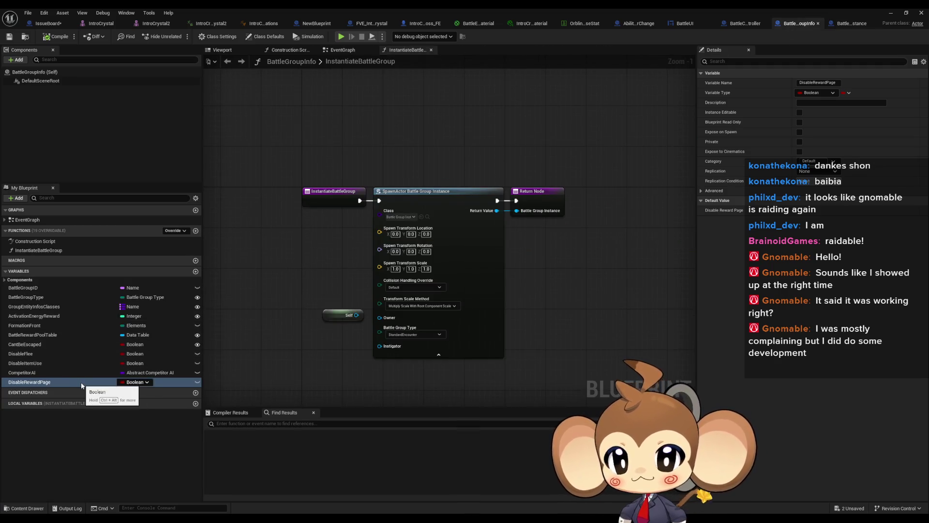
{"action": "left_click", "coordinate": [335, 316]}
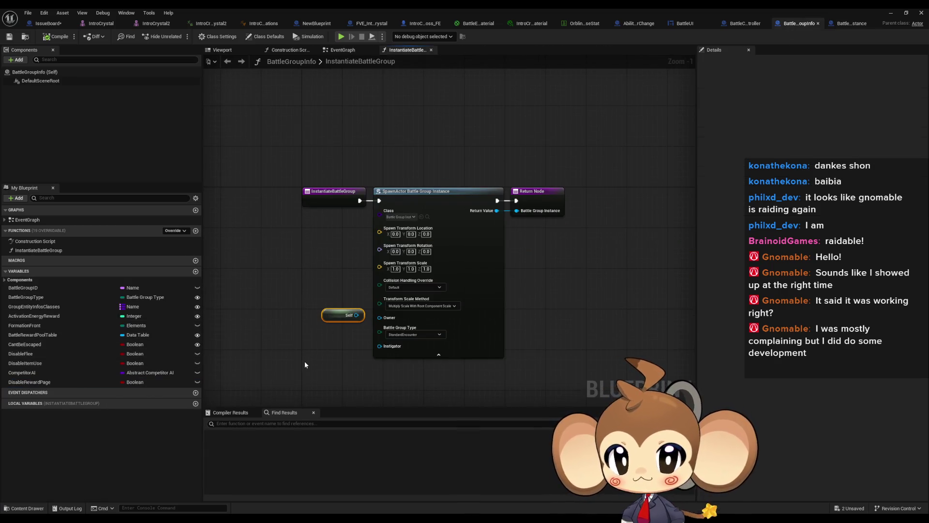
{"action": "left_click", "coordinate": [304, 361]}
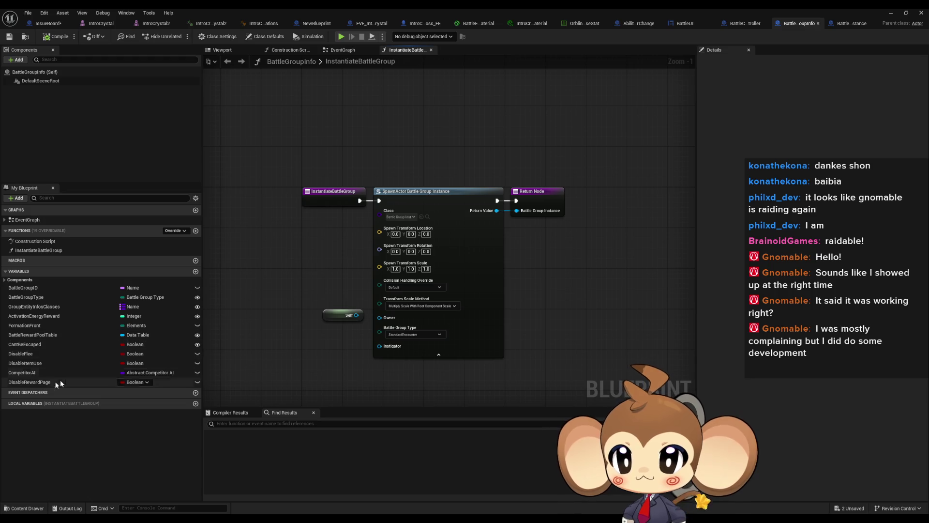
{"action": "right_click", "coordinate": [34, 354]}
{"action": "mouse_move", "coordinate": [63, 391]}
{"action": "left_click", "coordinate": [141, 399]}
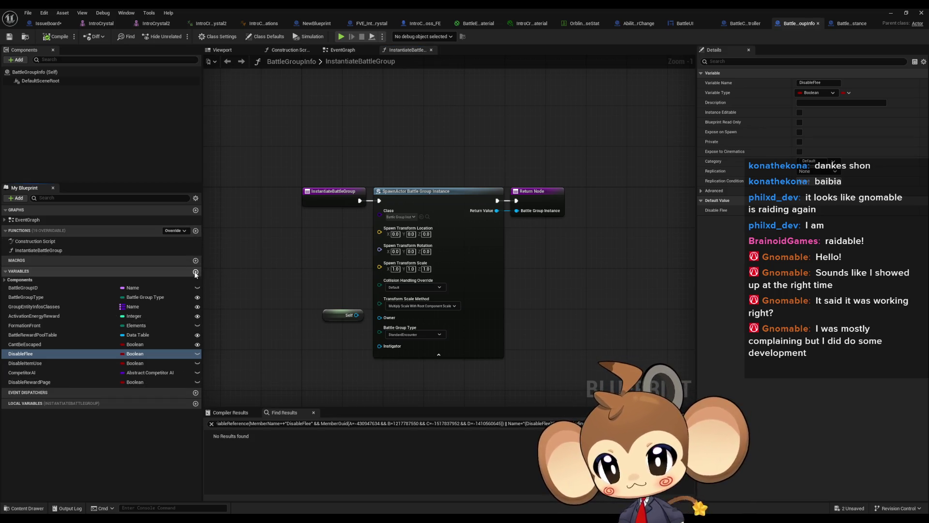
Add a Boolean DisableUIButtons variable to BattleGroupInfo, then find every blueprint calling InitializeBattleGroup.
{"action": "left_click", "coordinate": [195, 272]}
{"action": "type", "text": "DisableUIButtons"}
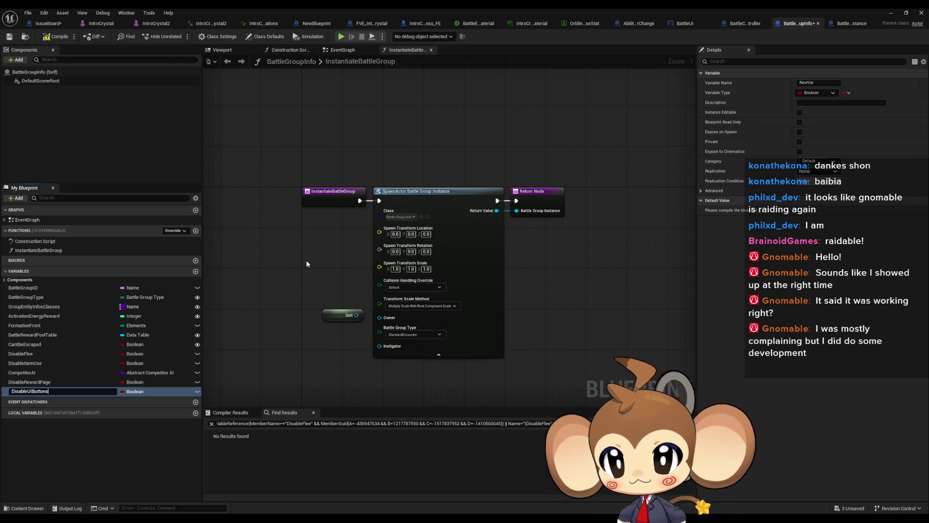
{"action": "key", "text": "Return"}
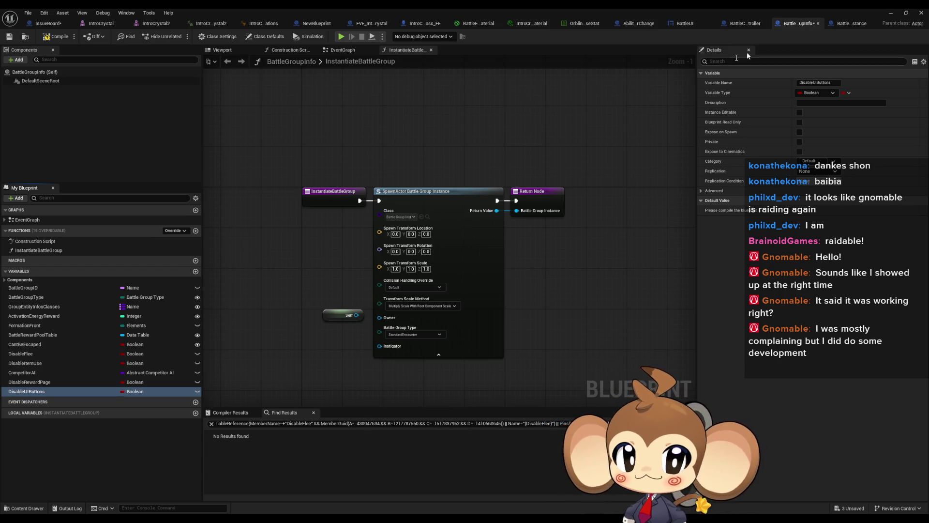
{"action": "left_click", "coordinate": [843, 24]}
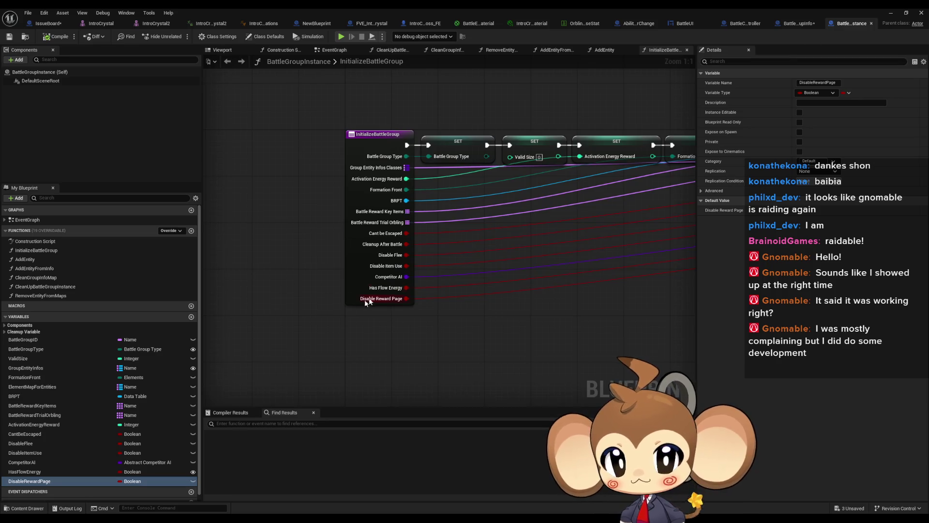
{"action": "right_click", "coordinate": [356, 286]}
{"action": "mouse_move", "coordinate": [383, 363]}
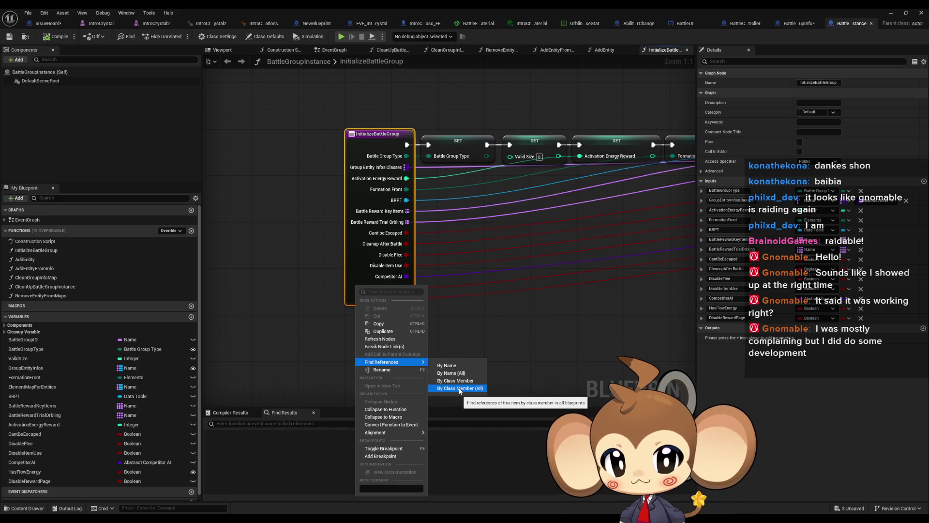
{"action": "left_click", "coordinate": [459, 388]}
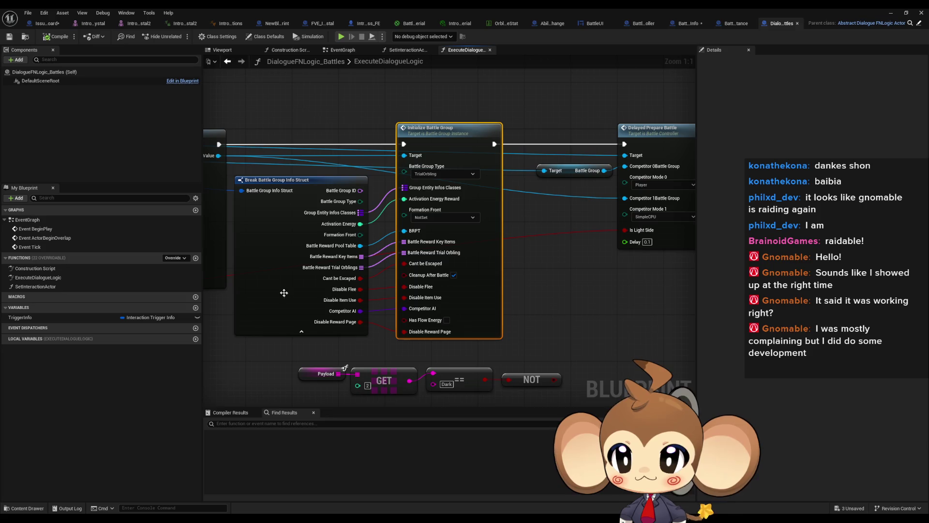
Inspect the Break Battle Group Info Struct and SpawnActor nodes in DialogueFNLogic_Battles.
{"action": "left_click", "coordinate": [269, 289]}
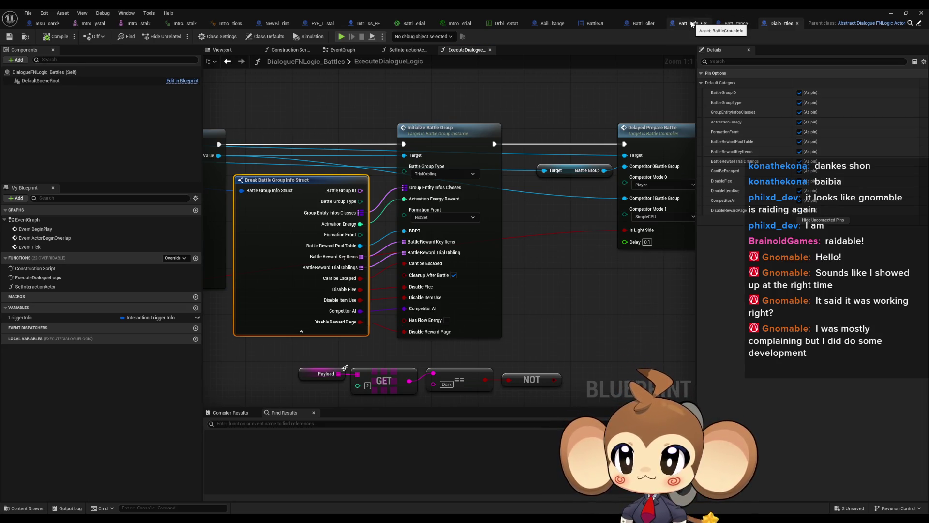
{"action": "left_click_drag", "start_coordinate": [436, 111], "coordinate": [541, 125]}
{"action": "left_click_drag", "start_coordinate": [465, 160], "coordinate": [437, 164]}
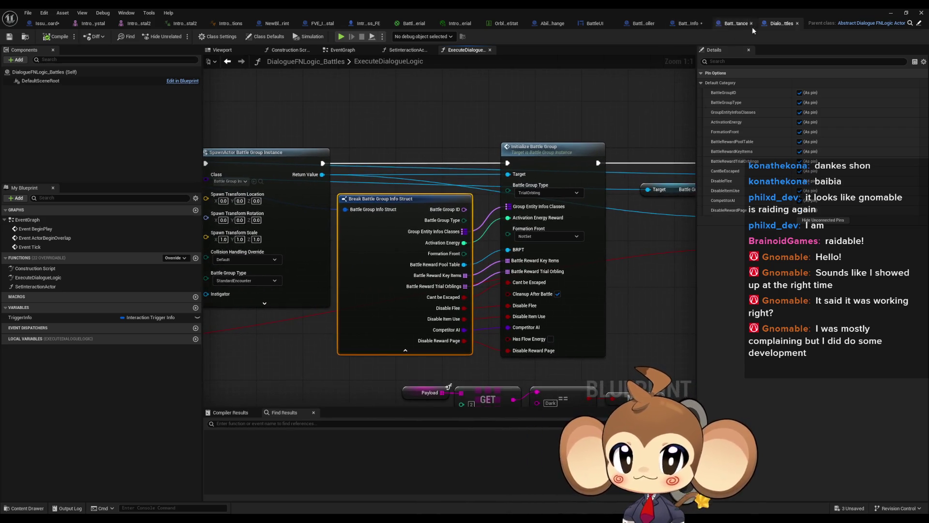
From BattleGroupInfo, find references to DisableItemUse across blueprints.
{"action": "left_click", "coordinate": [691, 26]}
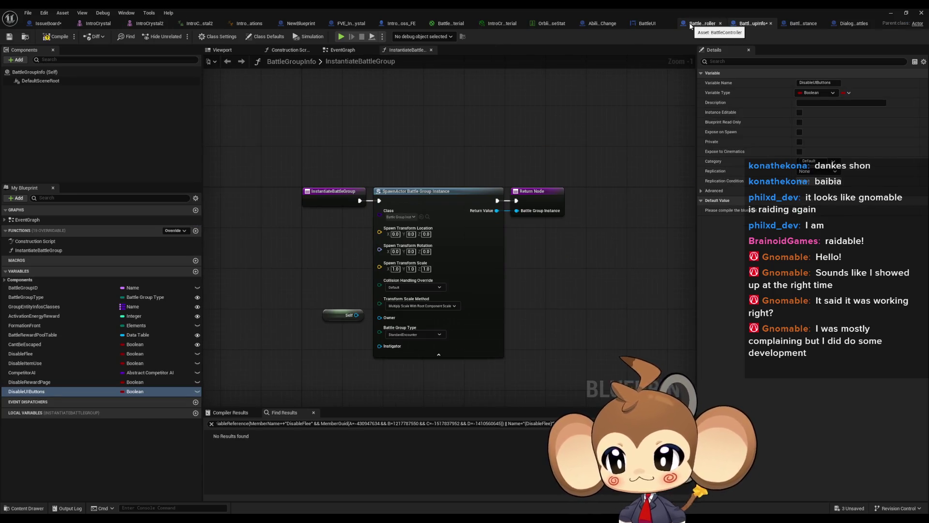
{"action": "left_click", "coordinate": [34, 367]}
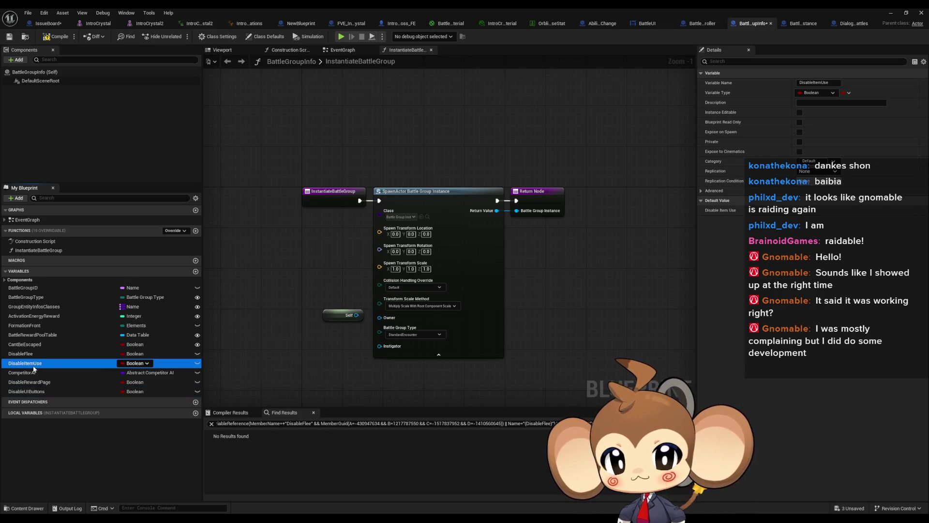
{"action": "right_click", "coordinate": [34, 368]}
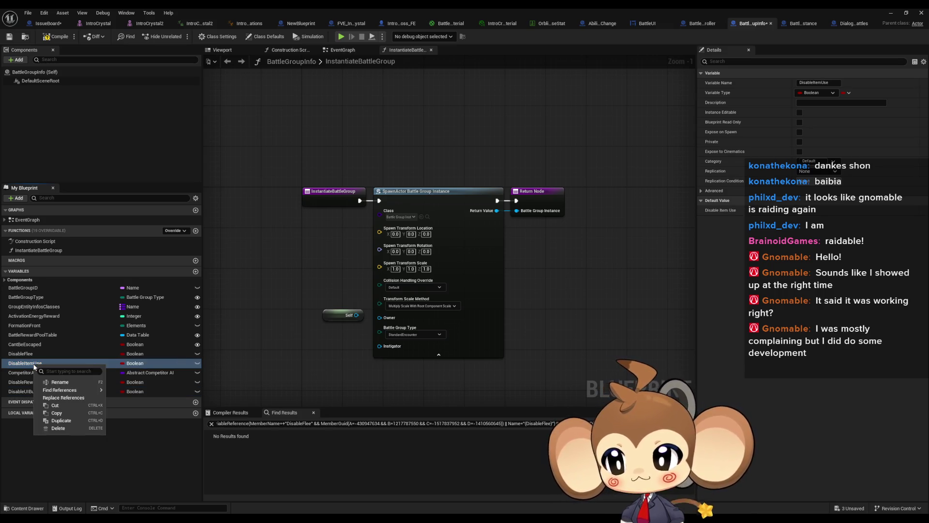
{"action": "left_click", "coordinate": [305, 387]}
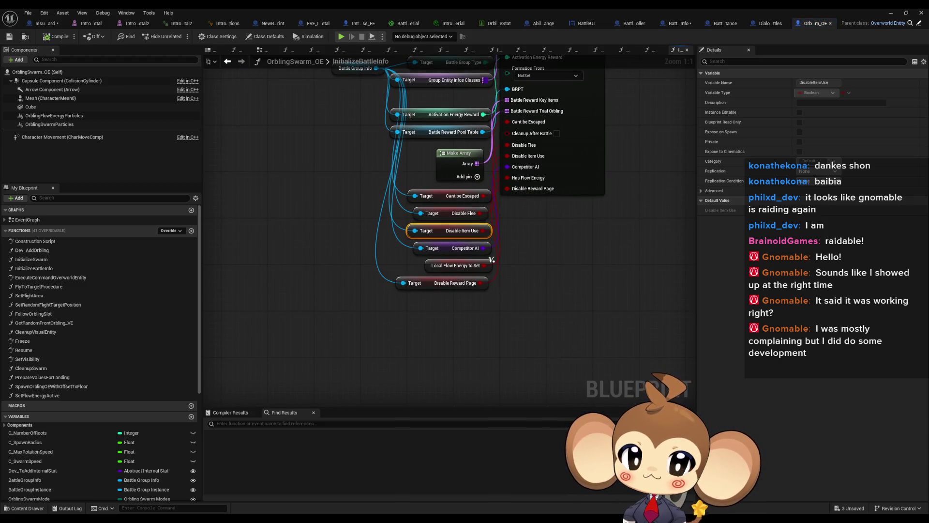
Open the InitializeBattleGroup function definition from its Initialize Battle Group call node.
{"action": "scroll", "coordinate": [521, 243], "scroll_direction": "down", "scroll_amount": 2}
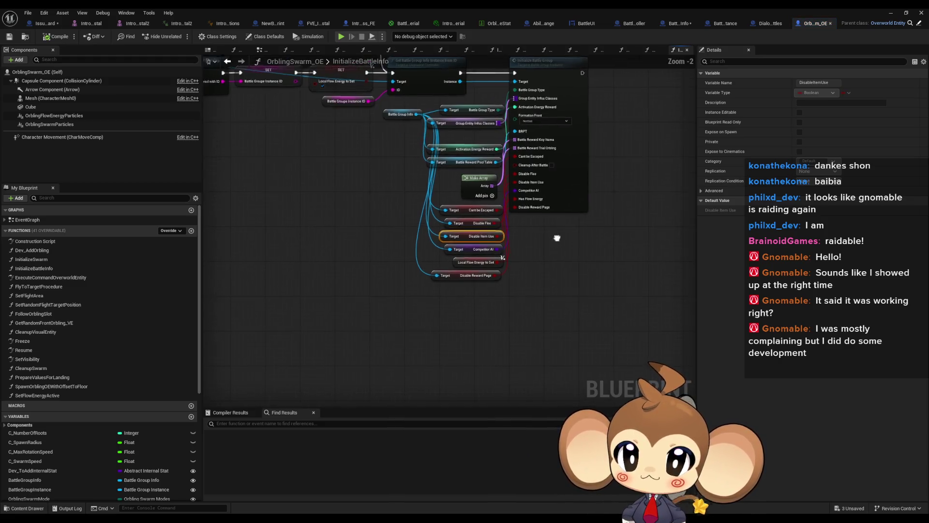
{"action": "left_click_drag", "start_coordinate": [556, 237], "coordinate": [521, 288]}
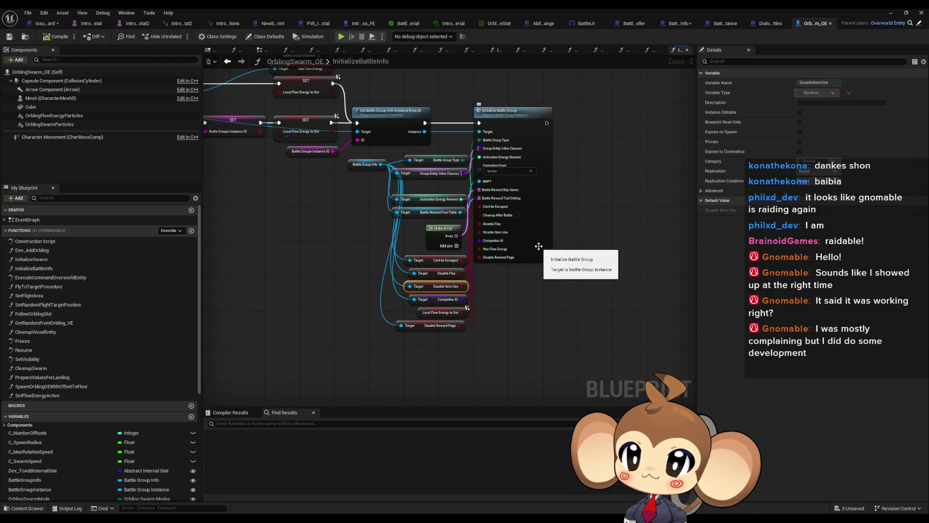
{"action": "double_click", "coordinate": [538, 246]}
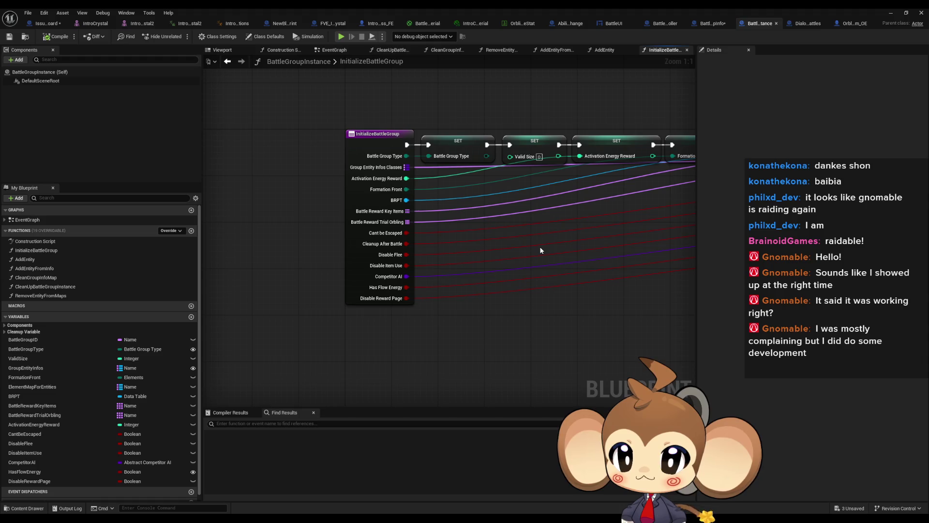
{"action": "left_click_drag", "start_coordinate": [541, 250], "coordinate": [508, 260]}
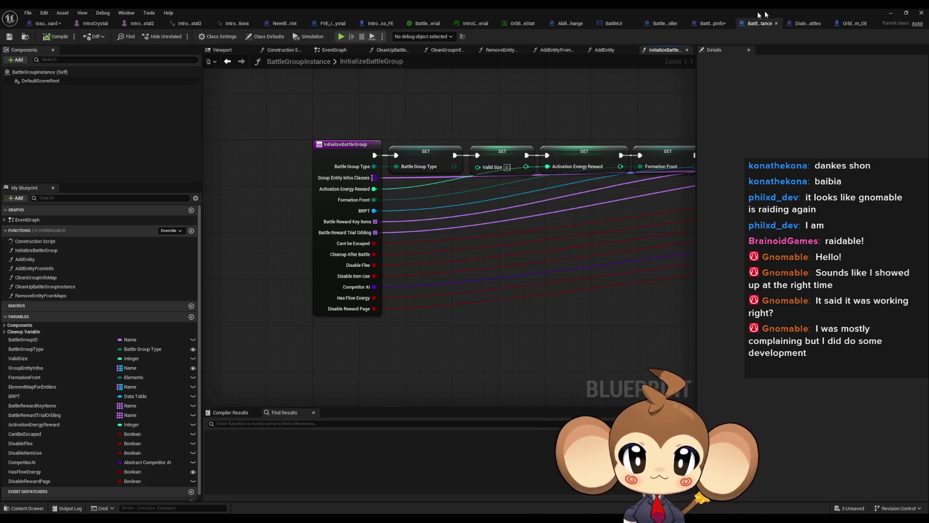
Cycle through the open blueprint tabs, ending on DialogueFNLogic_Battles.
{"action": "left_click", "coordinate": [806, 23]}
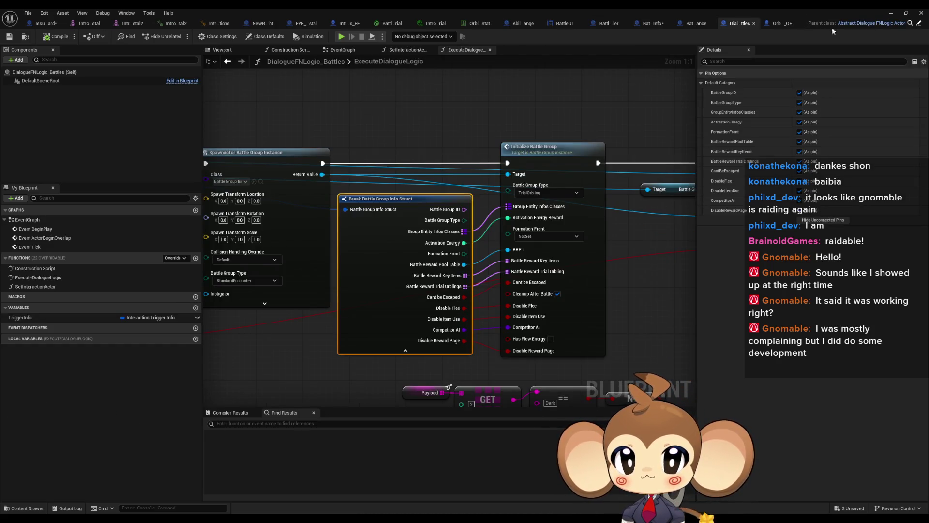
{"action": "left_click", "coordinate": [779, 23]}
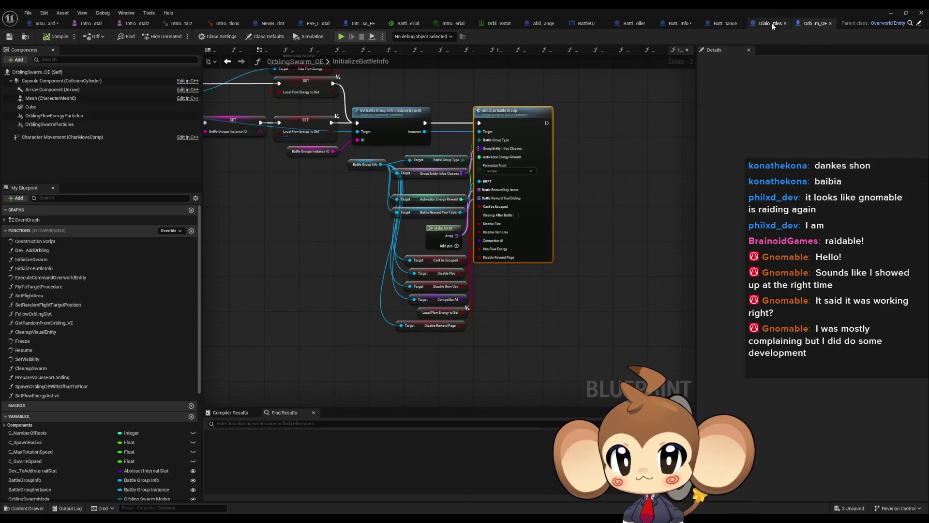
{"action": "left_click", "coordinate": [771, 23]}
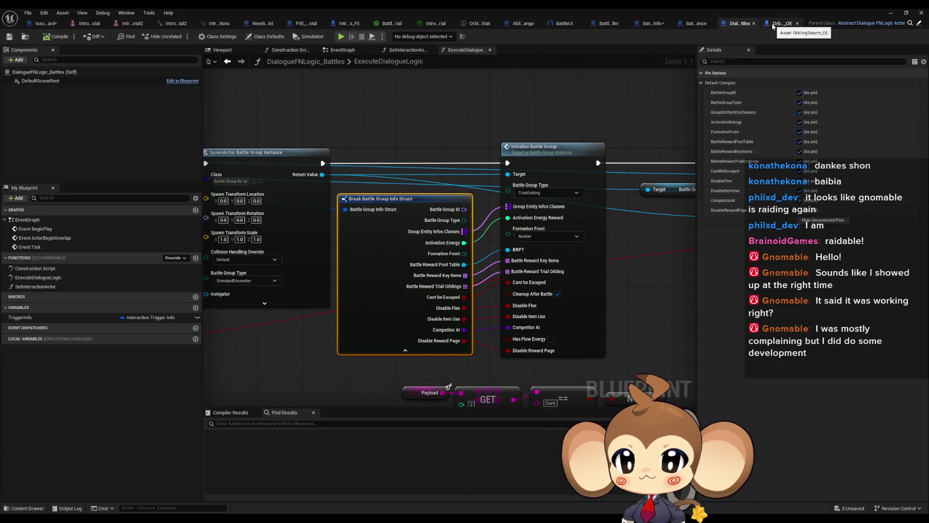
{"action": "left_click", "coordinate": [714, 25]}
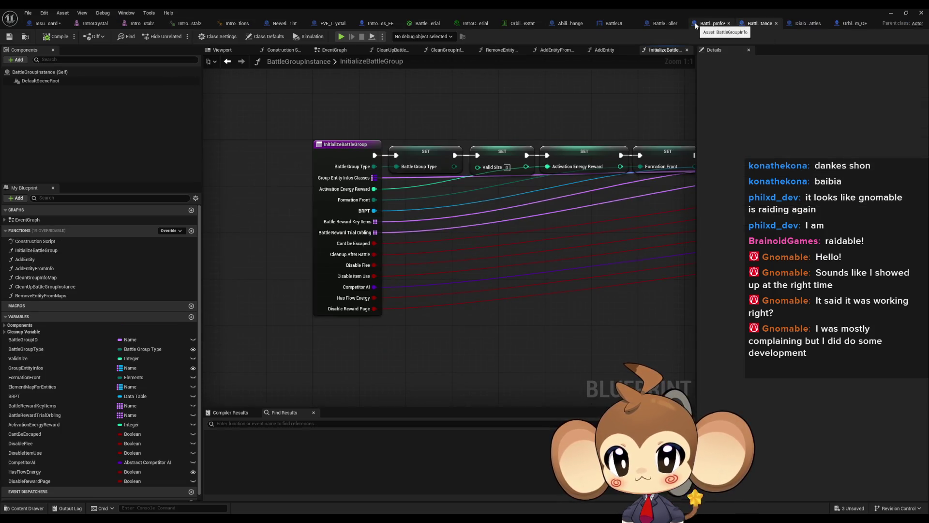
{"action": "left_click", "coordinate": [713, 24]}
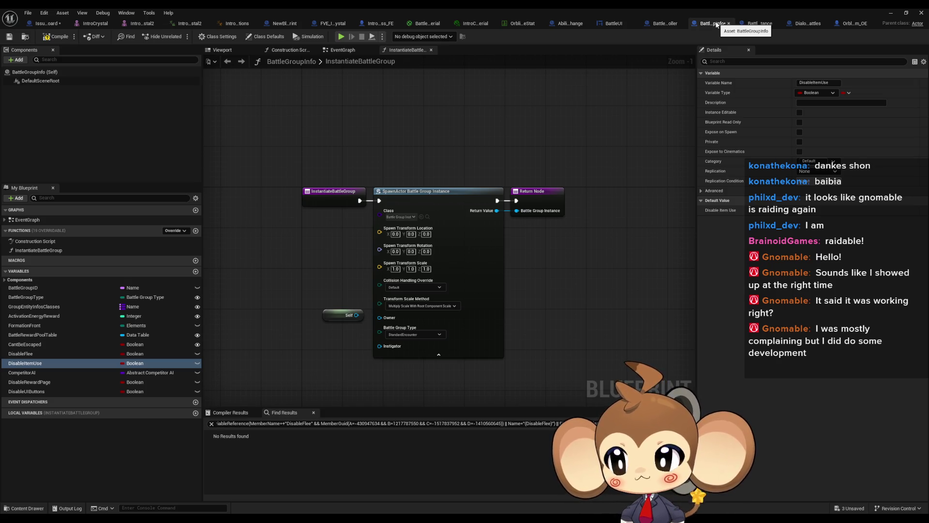
{"action": "left_click", "coordinate": [759, 23]}
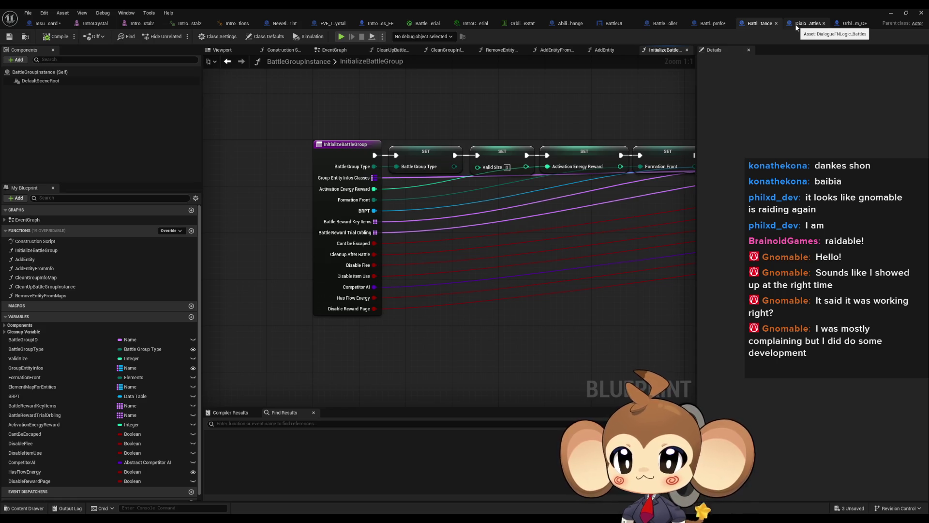
{"action": "left_click", "coordinate": [808, 23]}
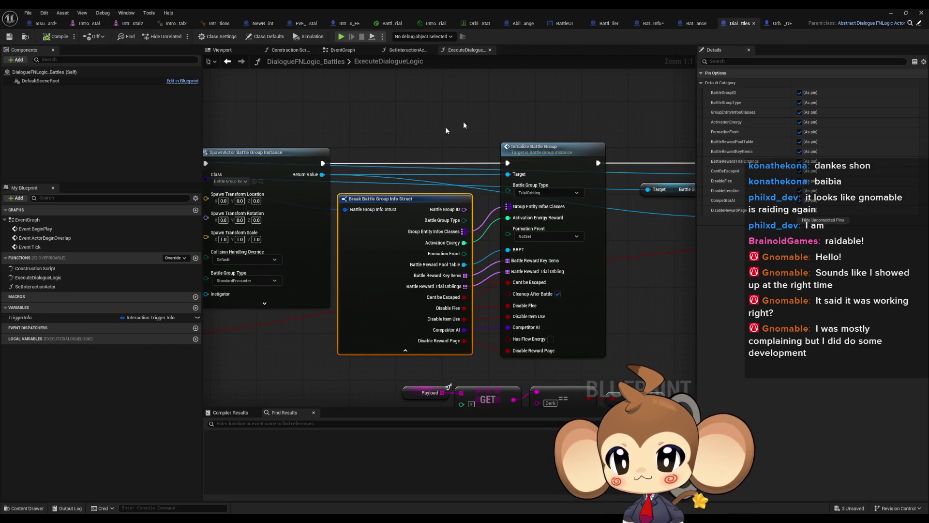
Pan to the Get Global Data Table Val node feeding Get Data Table Row and open GetGlobalDataTableVal.
{"action": "left_click_drag", "start_coordinate": [463, 125], "coordinate": [666, 132]}
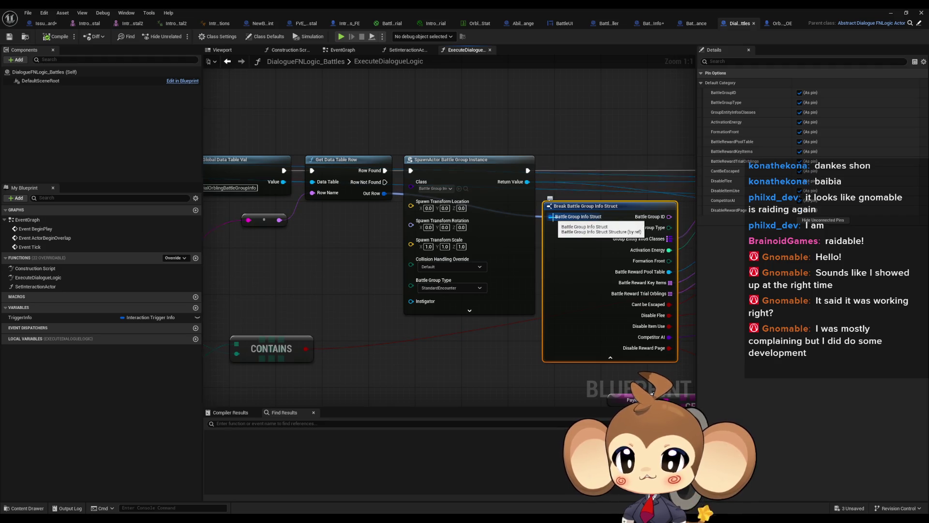
{"action": "left_click_drag", "start_coordinate": [312, 181], "coordinate": [486, 189]}
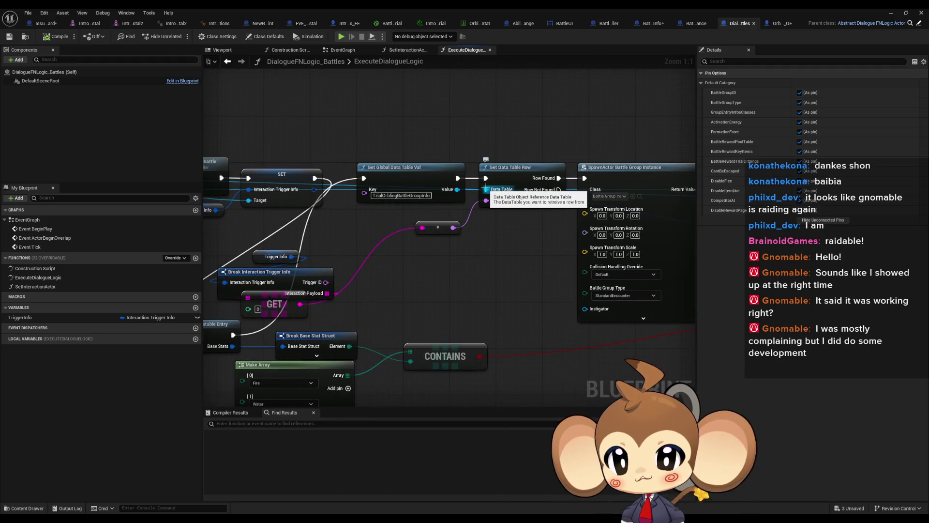
{"action": "scroll", "coordinate": [486, 189], "scroll_direction": "down", "scroll_amount": 3}
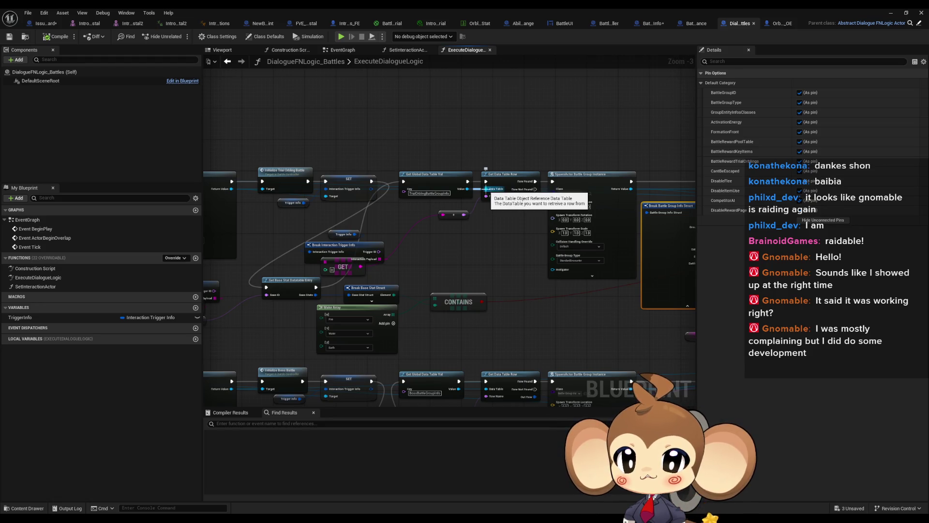
{"action": "scroll", "coordinate": [485, 189], "scroll_direction": "up", "scroll_amount": 3}
{"action": "left_click", "coordinate": [426, 175]}
{"action": "mouse_move", "coordinate": [494, 197]}
{"action": "left_mouse_down"}
{"action": "mouse_move", "coordinate": [464, 225]}
{"action": "mouse_move", "coordinate": [548, 235]}
{"action": "left_mouse_up"}
{"action": "scroll", "coordinate": [493, 228], "scroll_direction": "up", "scroll_amount": 1}
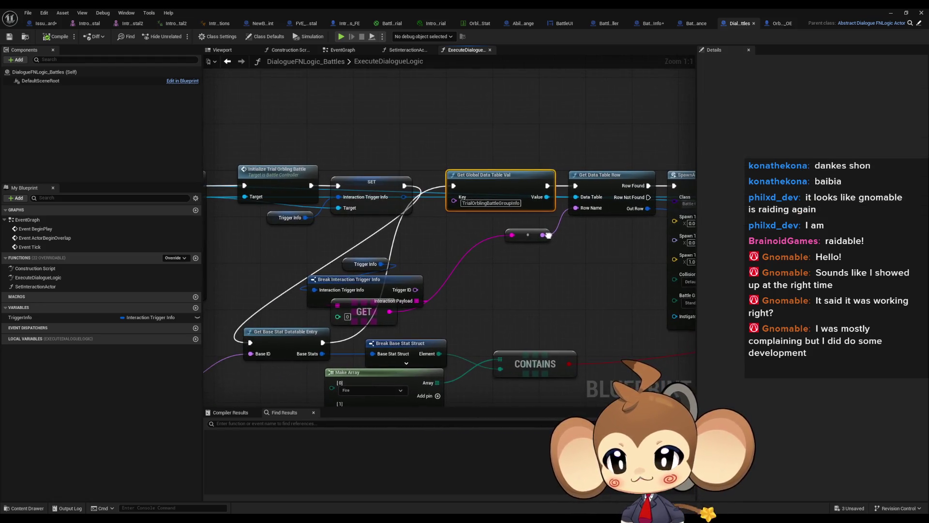
{"action": "double_click", "coordinate": [510, 187]}
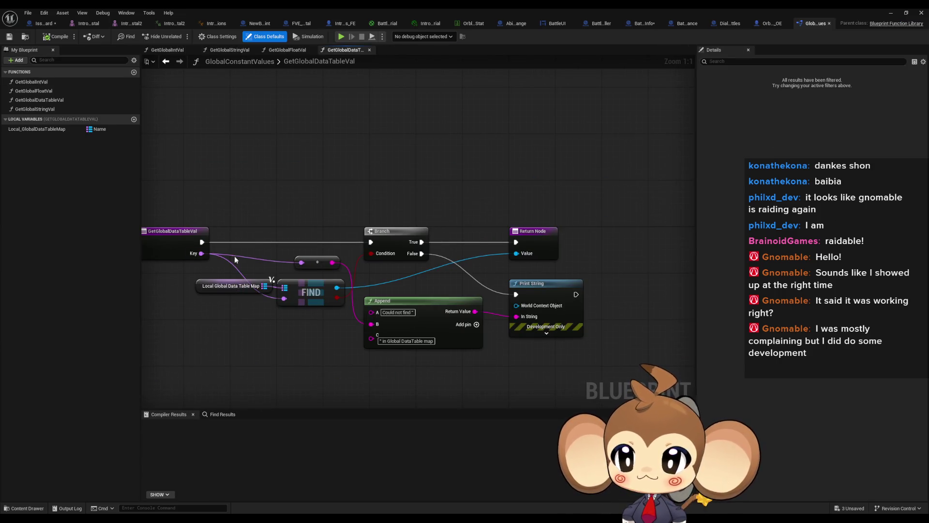
Inspect the Local Global Data Table Map entries and move the blueprint editor aside.
{"action": "left_click", "coordinate": [239, 286]}
{"action": "left_click", "coordinate": [817, 141]}
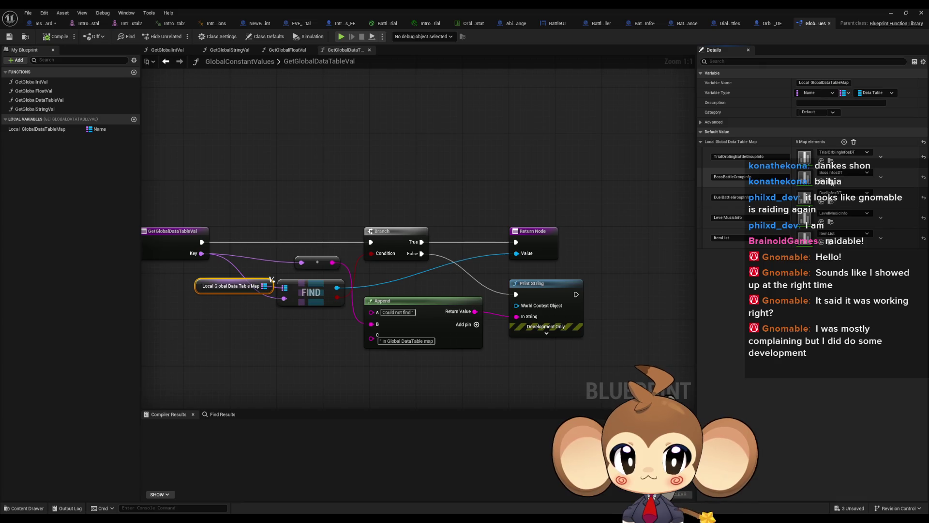
{"action": "double_click", "coordinate": [682, 13]}
{"action": "left_click_drag", "start_coordinate": [517, 90], "coordinate": [376, 106]}
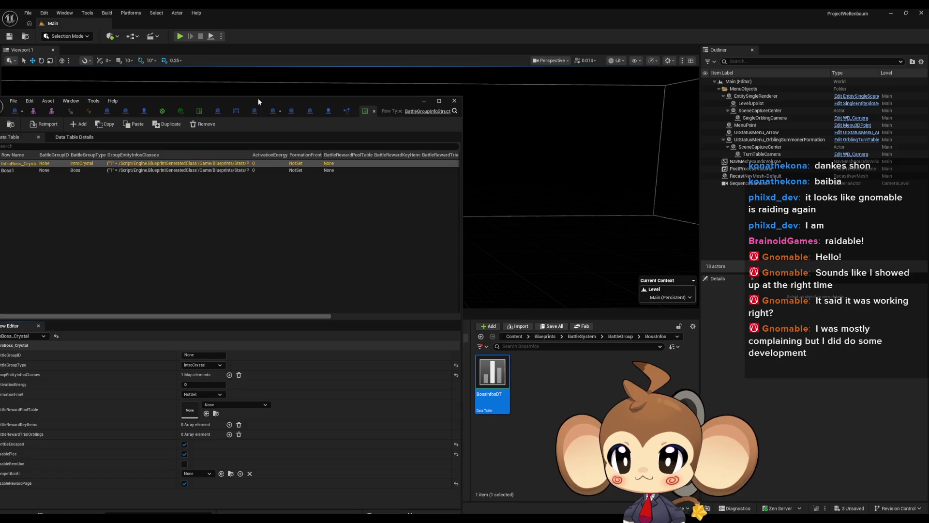
Reposition the BossInfosDT data table window, maximize it, then restore it smaller.
{"action": "mouse_move", "coordinate": [261, 101]}
{"action": "left_mouse_down"}
{"action": "mouse_move", "coordinate": [461, 101]}
{"action": "mouse_move", "coordinate": [445, 79]}
{"action": "left_mouse_up"}
{"action": "double_click", "coordinate": [445, 79]}
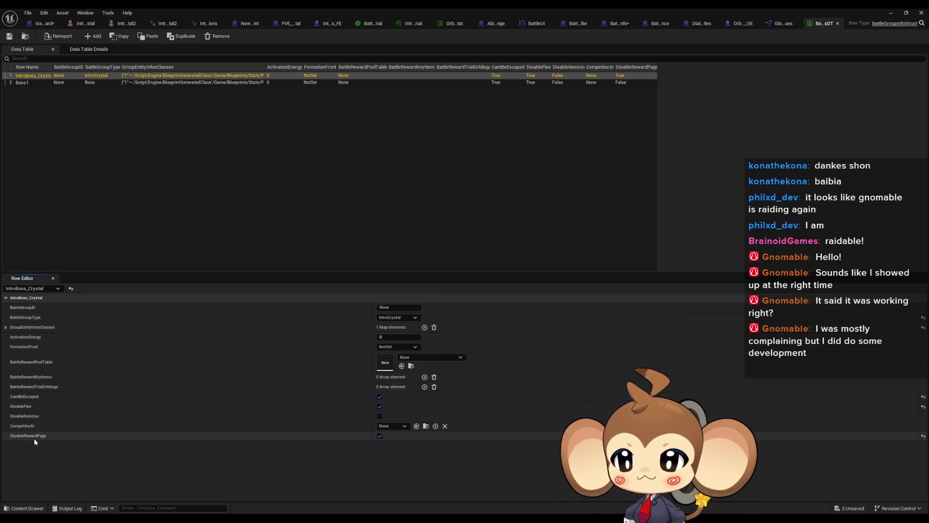
{"action": "double_click", "coordinate": [833, 15]}
{"action": "left_click_drag", "start_coordinate": [576, 85], "coordinate": [461, 90]}
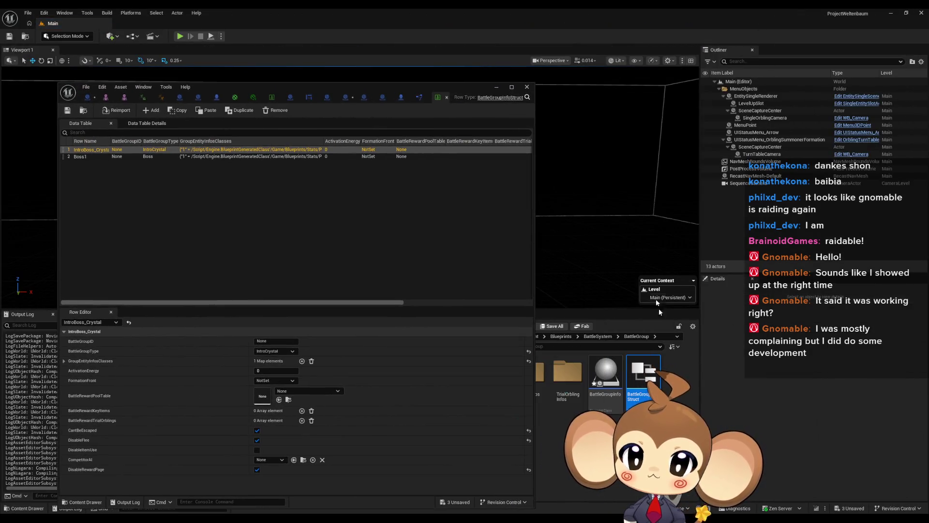
Add a Boolean field named DisableUIButtons to the BattleGroupInfoStruct structure.
{"action": "left_click", "coordinate": [500, 97]}
{"action": "left_click_drag", "start_coordinate": [356, 87], "coordinate": [404, 94]}
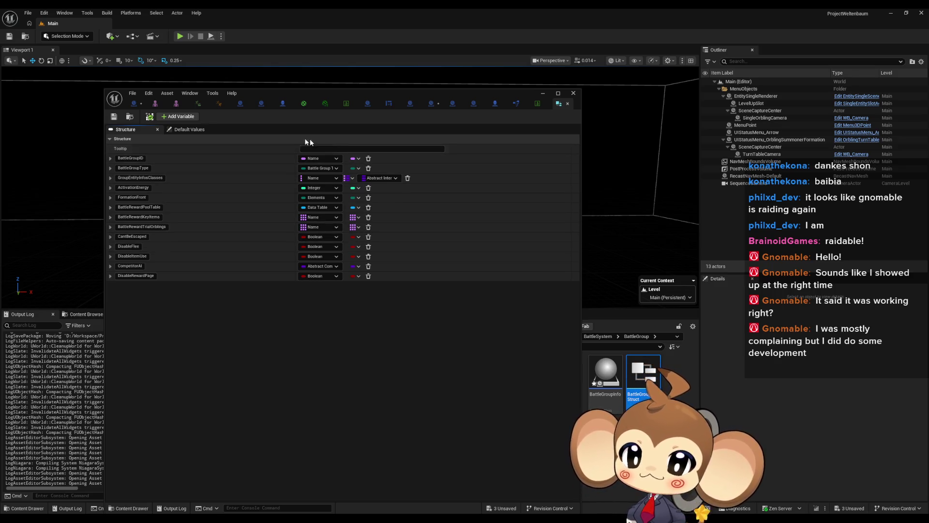
{"action": "left_click", "coordinate": [178, 117]}
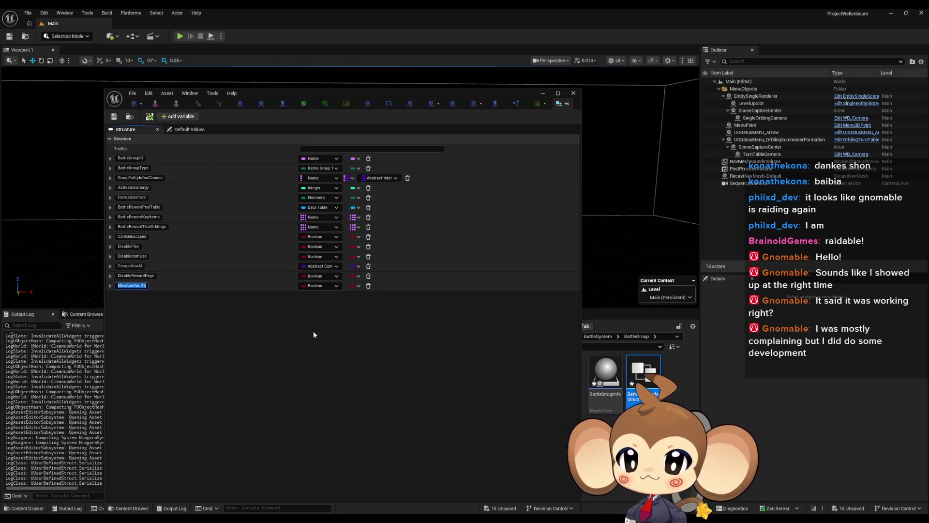
{"action": "type", "text": "DisableUIButtons"}
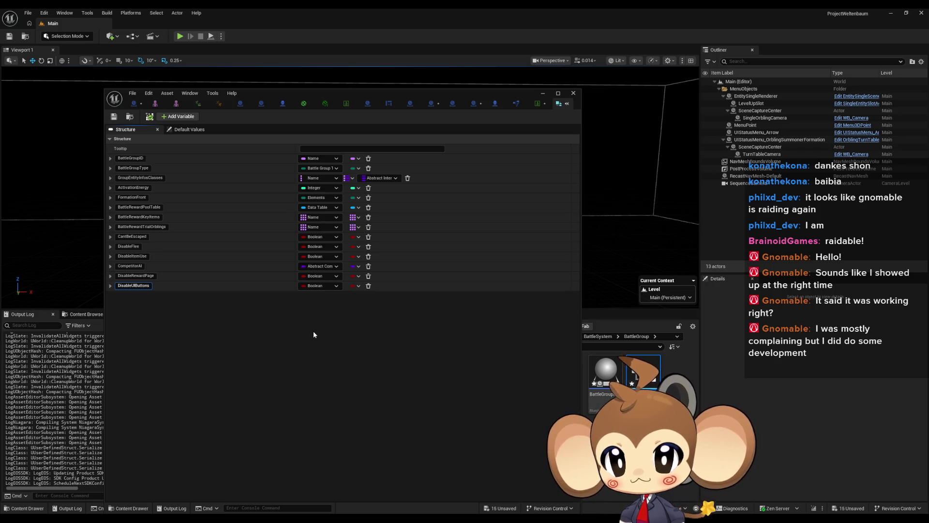
{"action": "key", "text": "Return"}
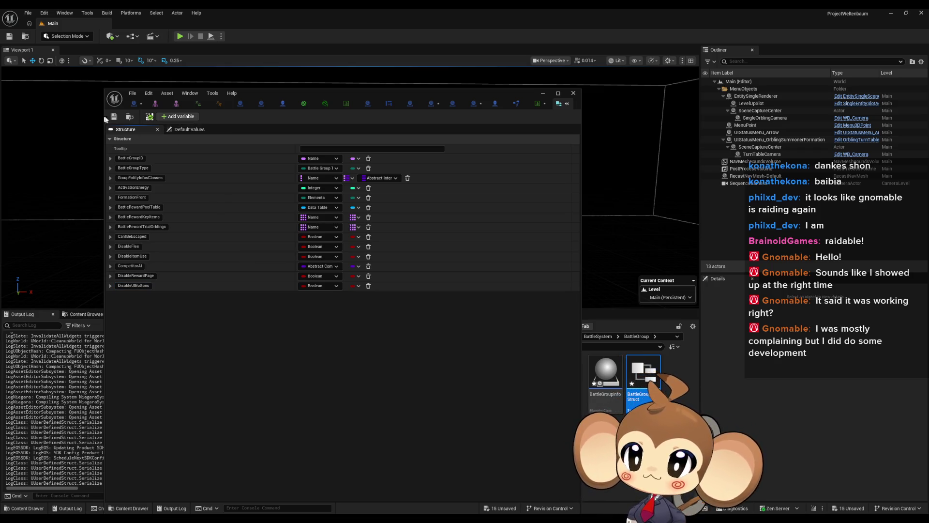
{"action": "double_click", "coordinate": [484, 91]}
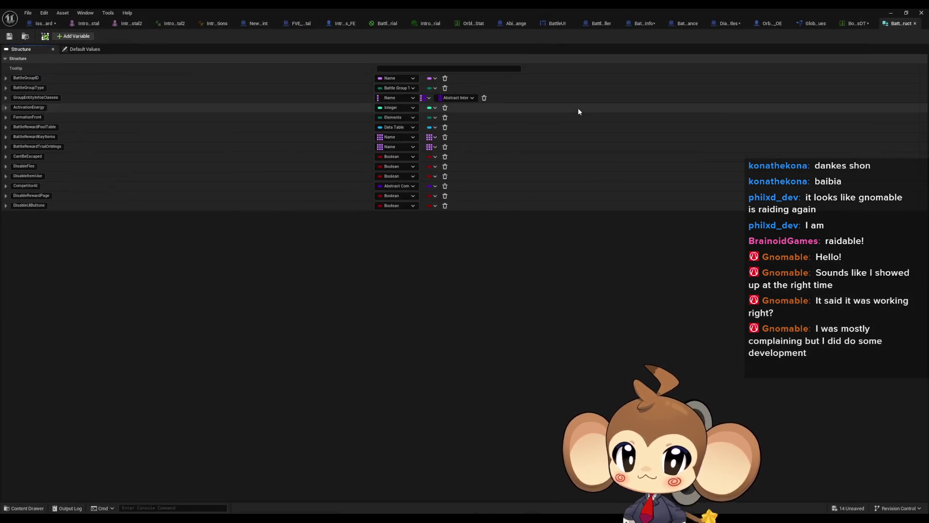
Enable DisableUIButtons for the IntroBoss_Crystal row in BossInfosDT and save the table.
{"action": "left_click", "coordinate": [859, 26]}
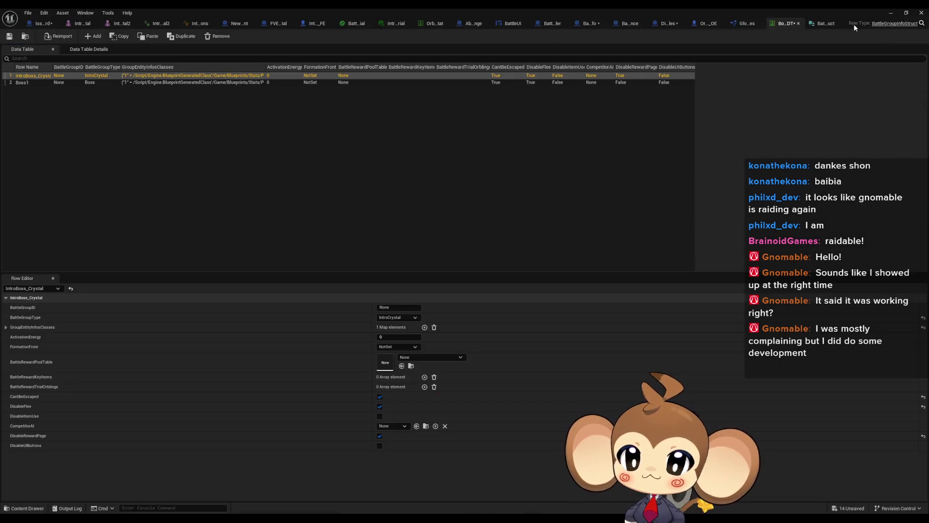
{"action": "left_click", "coordinate": [380, 446]}
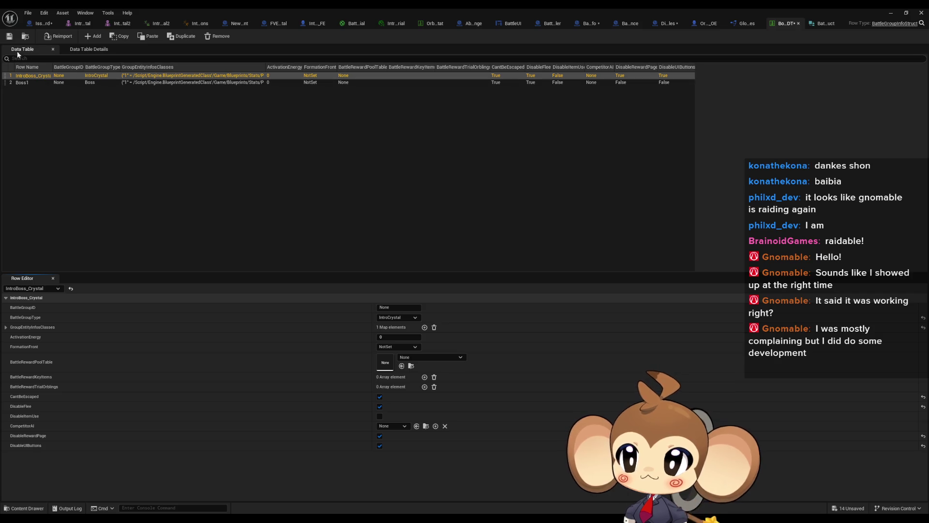
{"action": "left_click", "coordinate": [10, 38]}
{"action": "left_click", "coordinate": [749, 24]}
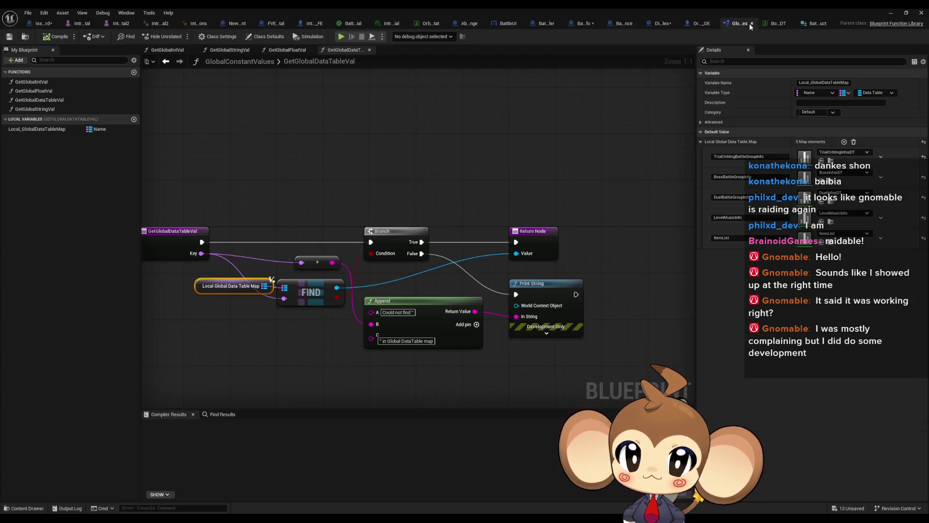
From OrblingSwarm_OE's Initialize Battle Group call, go to the InitializeBattleGroup function definition.
{"action": "left_click", "coordinate": [701, 24]}
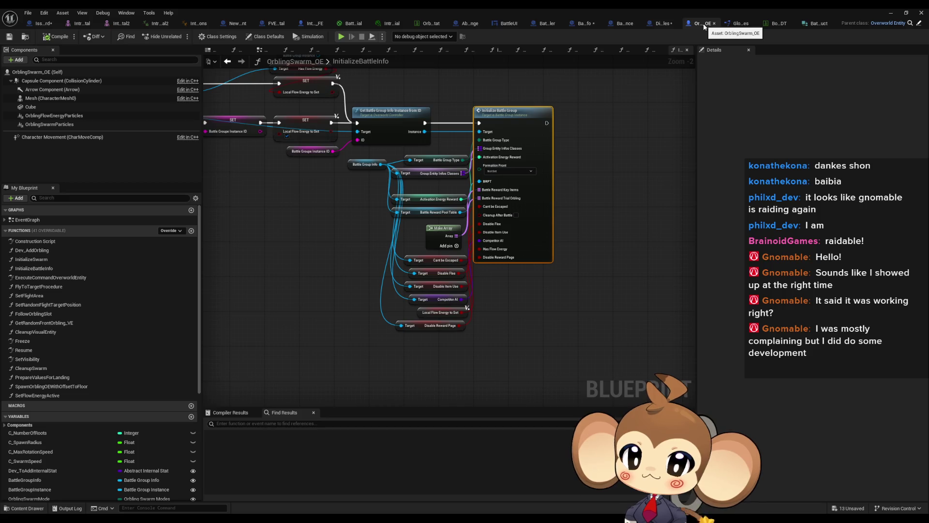
{"action": "right_click", "coordinate": [538, 194]}
{"action": "mouse_move", "coordinate": [578, 271]}
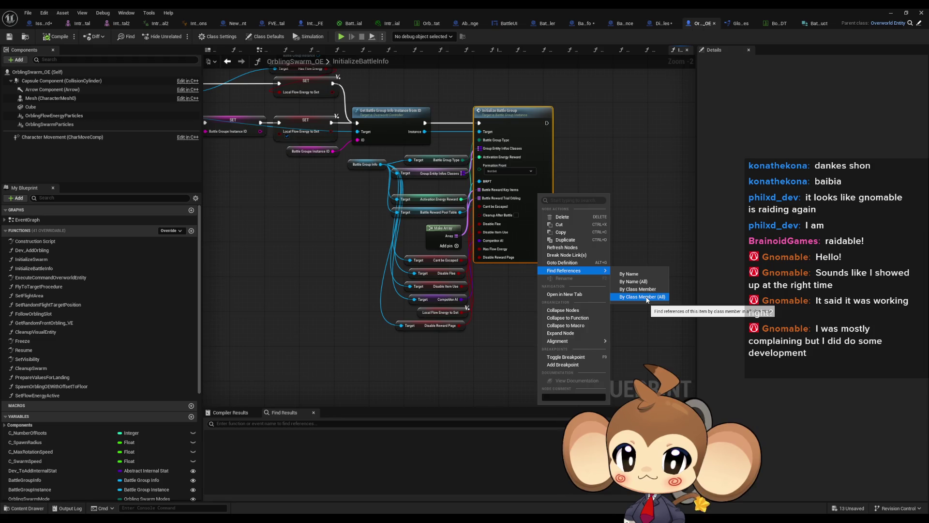
{"action": "left_click", "coordinate": [534, 250]}
{"action": "double_click", "coordinate": [537, 247]}
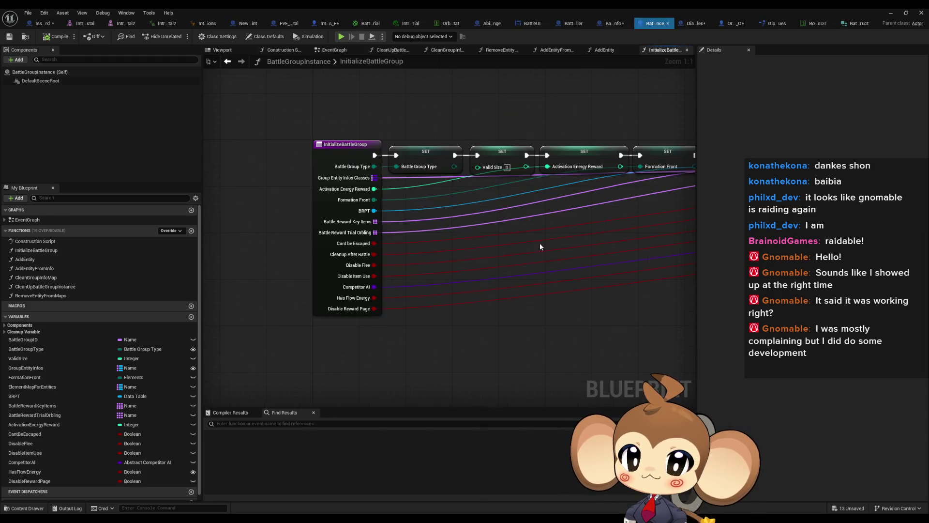
Add a new input named Disable UIButtons to the InitializeBattleGroup function.
{"action": "left_click", "coordinate": [349, 183]}
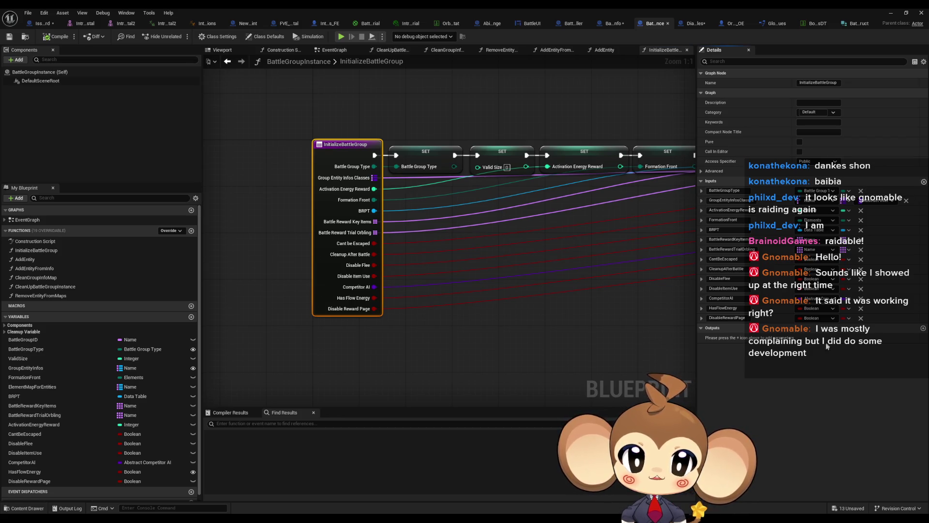
{"action": "type", "text": "Di"}
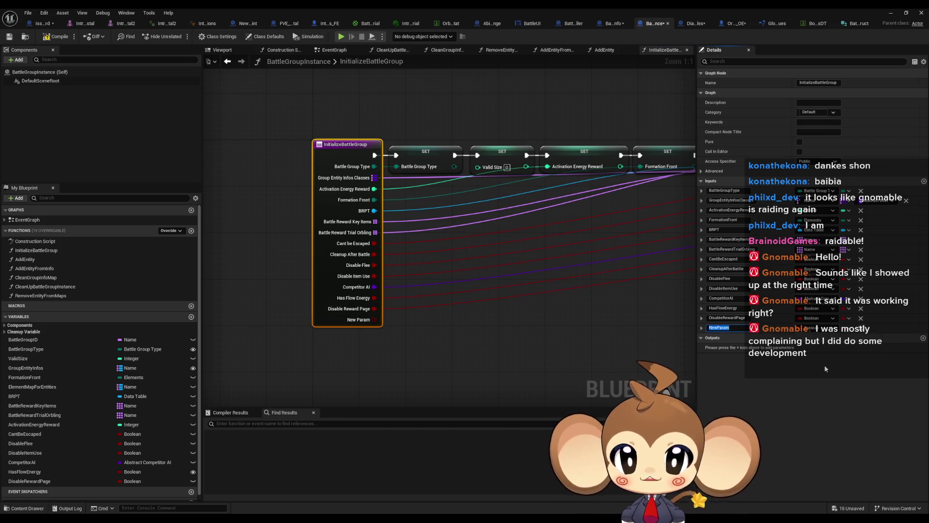
{"action": "type", "text": "sableUIButtons"}
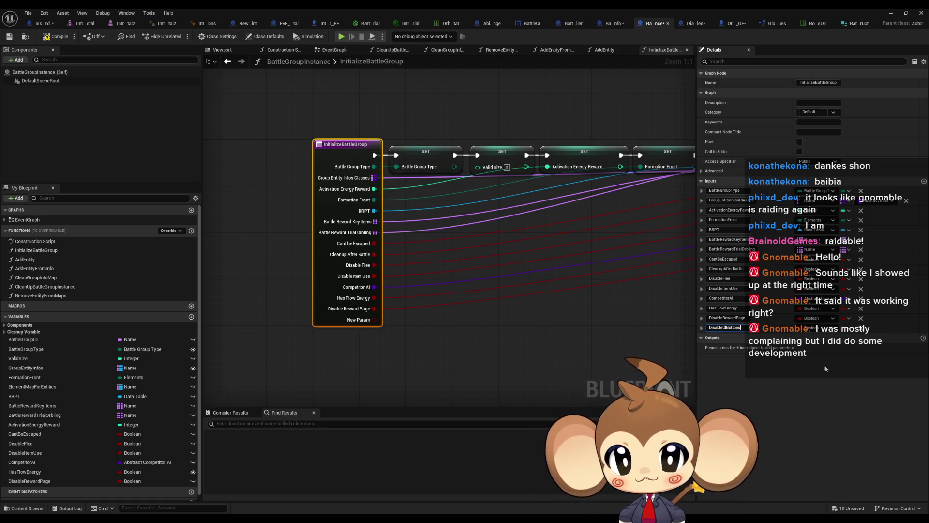
{"action": "key", "text": "Return"}
{"action": "left_click", "coordinate": [490, 341]}
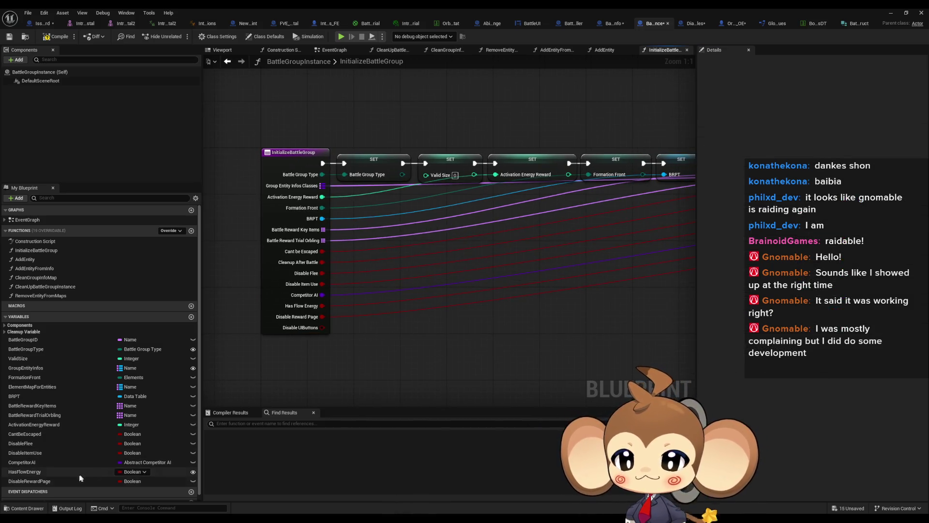
{"action": "mouse_move", "coordinate": [80, 478]}
{"action": "left_mouse_down"}
{"action": "mouse_move", "coordinate": [426, 367]}
{"action": "mouse_move", "coordinate": [479, 305]}
{"action": "left_mouse_up"}
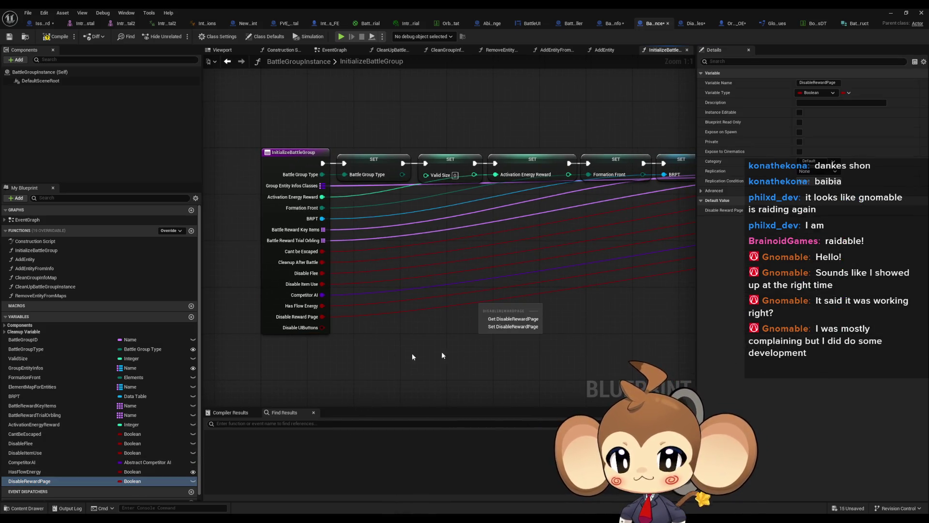
{"action": "left_click", "coordinate": [186, 317]}
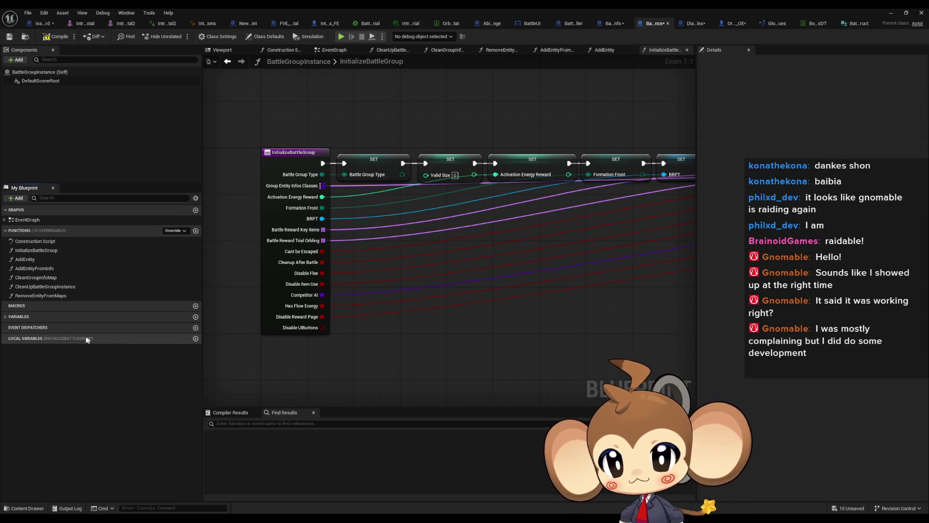
Create a Boolean variable named DisableUIButtons in BattleGroupInstance.
{"action": "left_click", "coordinate": [34, 317]}
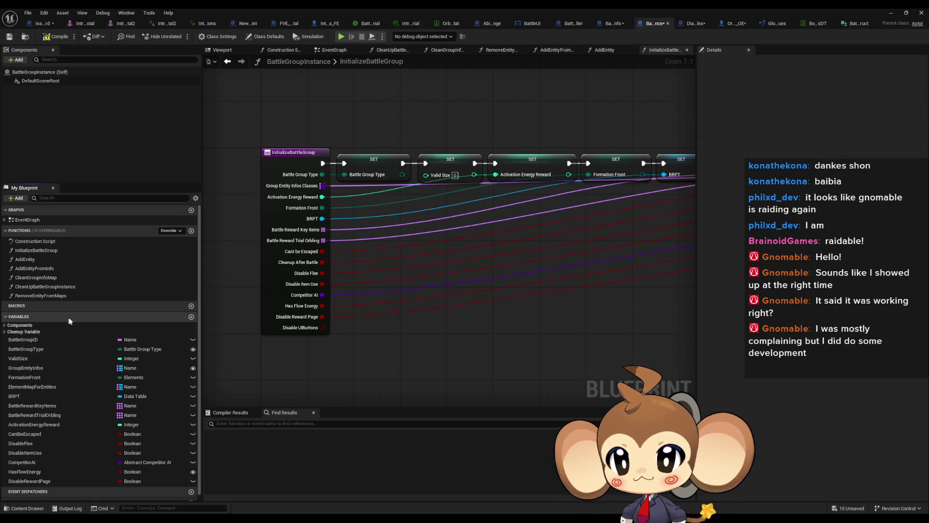
{"action": "left_click", "coordinate": [191, 317]}
{"action": "type", "text": "Du"}
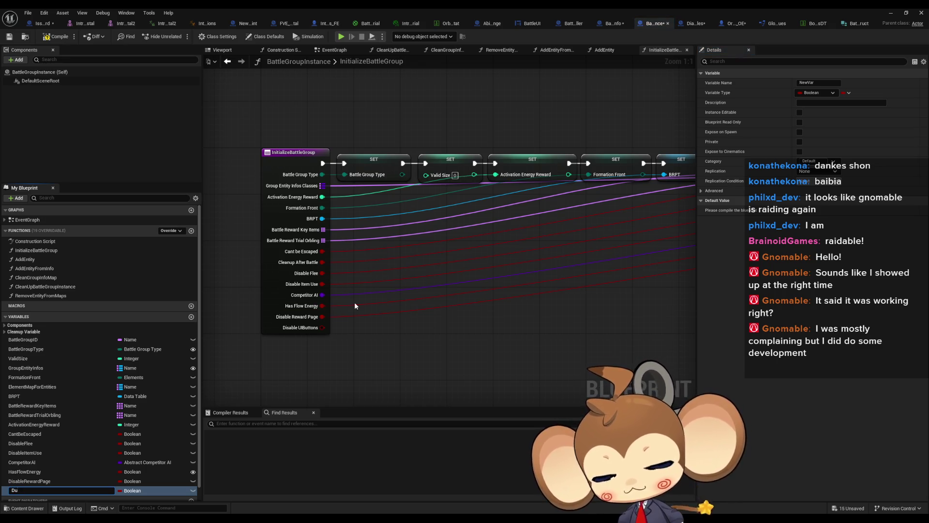
{"action": "key", "text": "BackSpace"}
{"action": "type", "text": "isable"}
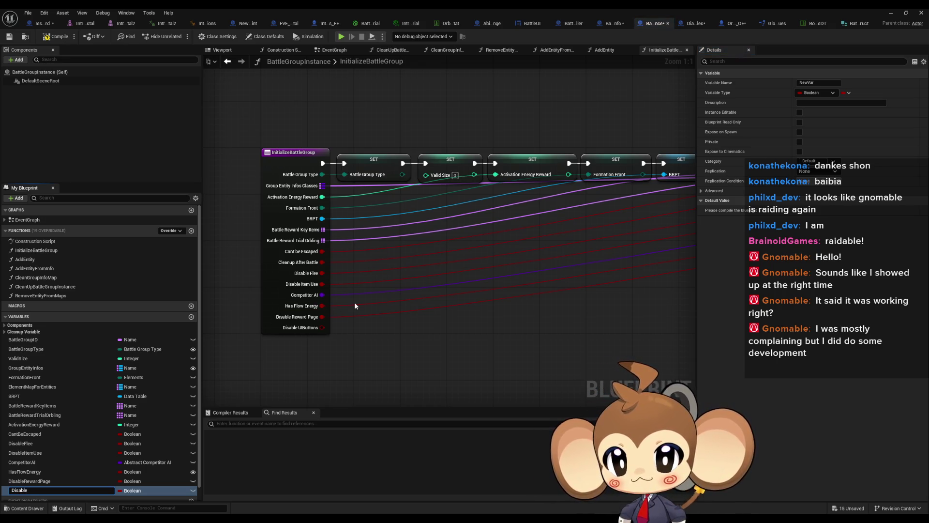
{"action": "type", "text": "UIButtin"}
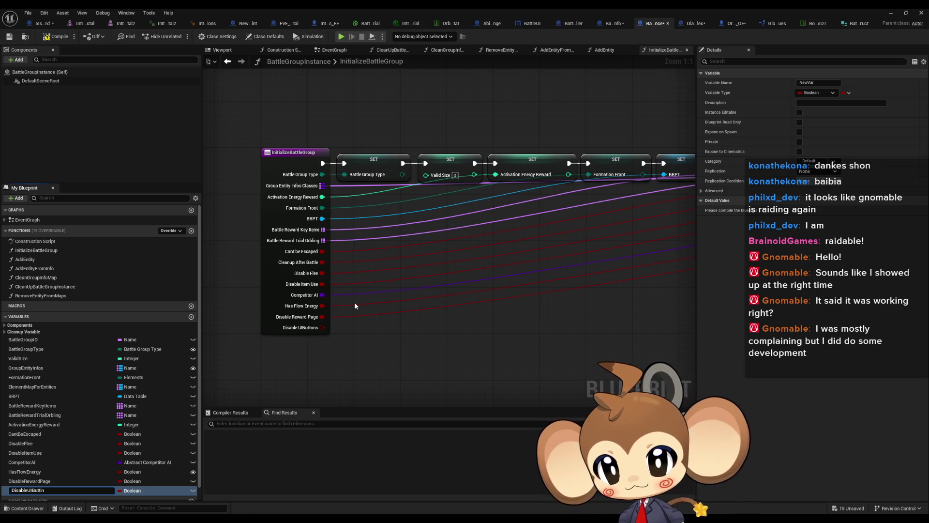
{"action": "key", "text": "BackSpace"}
{"action": "key", "text": "BackSpace"}
{"action": "type", "text": "ons"}
{"action": "key", "text": "Return"}
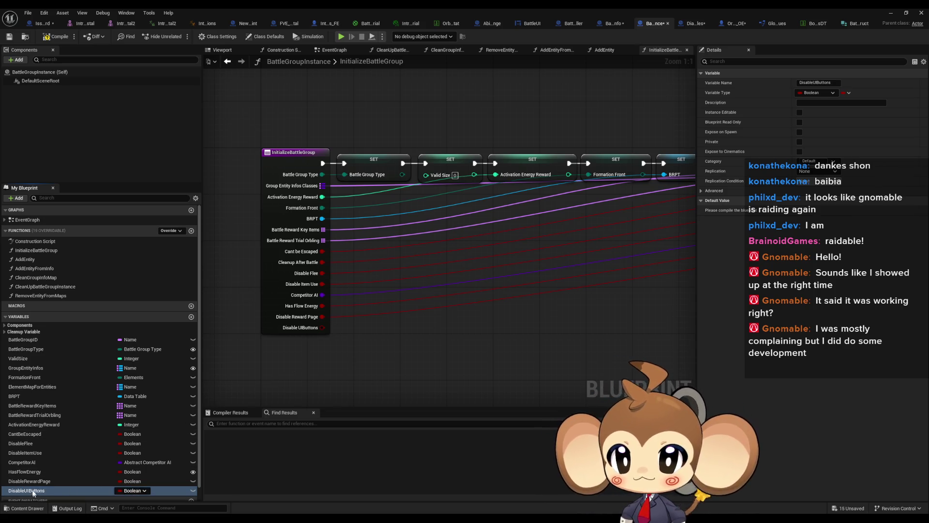
Add a SET DisableUIButtons node fed by the Disable UIButtons input, aligned with the SET chain.
{"action": "left_click_drag", "start_coordinate": [33, 493], "coordinate": [404, 308]}
{"action": "left_click", "coordinate": [426, 327]}
{"action": "mouse_move", "coordinate": [322, 327]}
{"action": "left_mouse_down"}
{"action": "mouse_move", "coordinate": [412, 330]}
{"action": "mouse_move", "coordinate": [605, 268]}
{"action": "mouse_move", "coordinate": [468, 247]}
{"action": "mouse_move", "coordinate": [481, 163]}
{"action": "mouse_move", "coordinate": [448, 209]}
{"action": "left_mouse_up"}
{"action": "scroll", "coordinate": [436, 218], "scroll_direction": "down", "scroll_amount": 4}
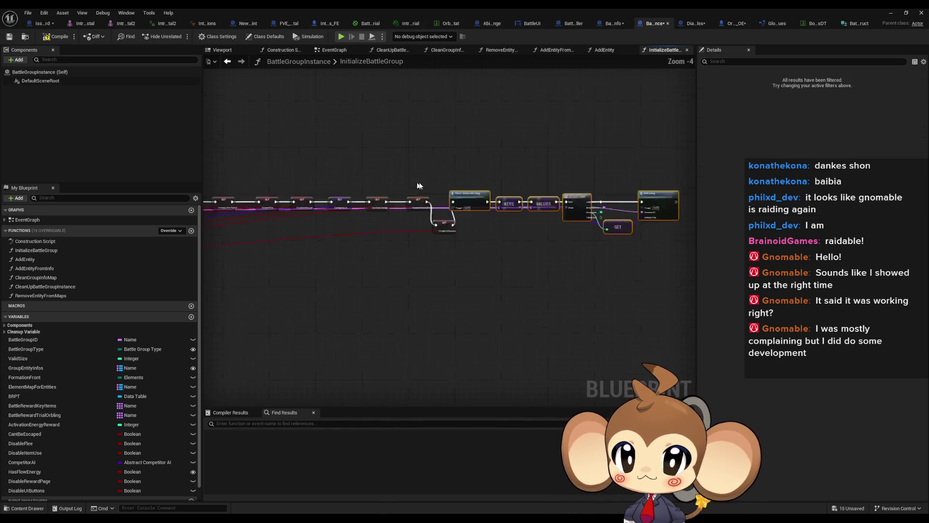
{"action": "scroll", "coordinate": [480, 199], "scroll_direction": "up", "scroll_amount": 4}
{"action": "left_click_drag", "start_coordinate": [490, 259], "coordinate": [527, 214]}
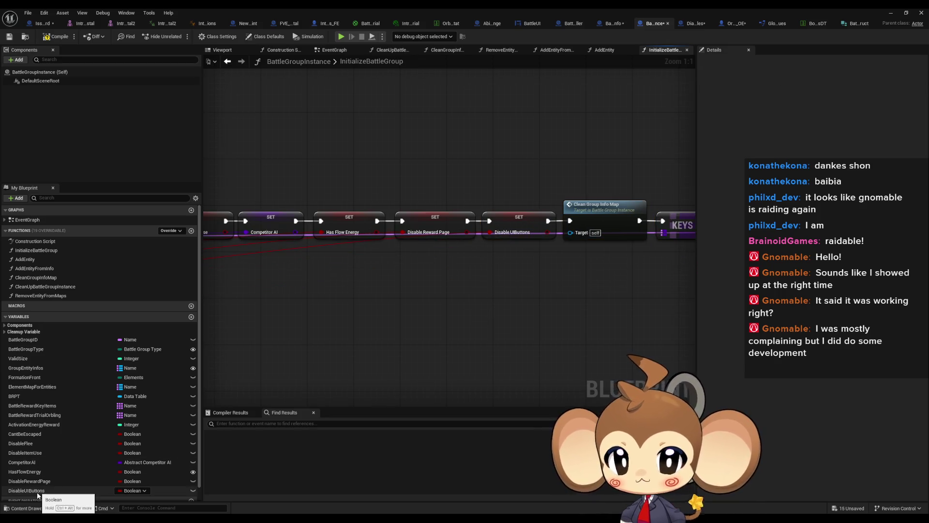
{"action": "scroll", "coordinate": [466, 385], "scroll_direction": "down", "scroll_amount": 3}
{"action": "scroll", "coordinate": [556, 304], "scroll_direction": "up", "scroll_amount": 3}
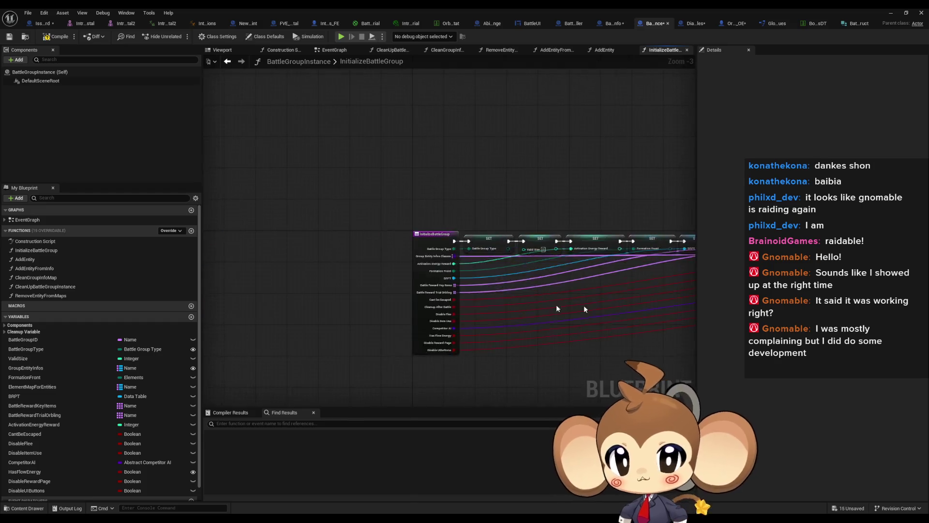
{"action": "right_click", "coordinate": [412, 278]}
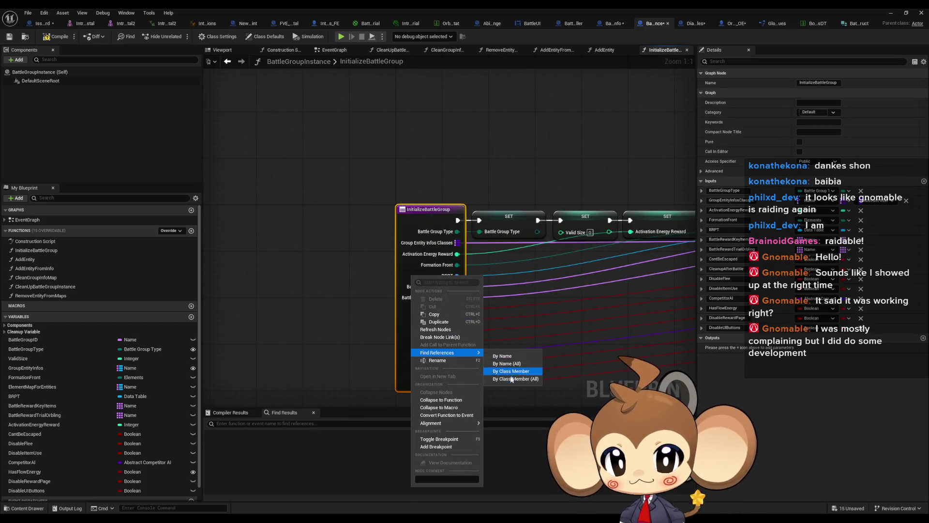
{"action": "key", "text": "Escape"}
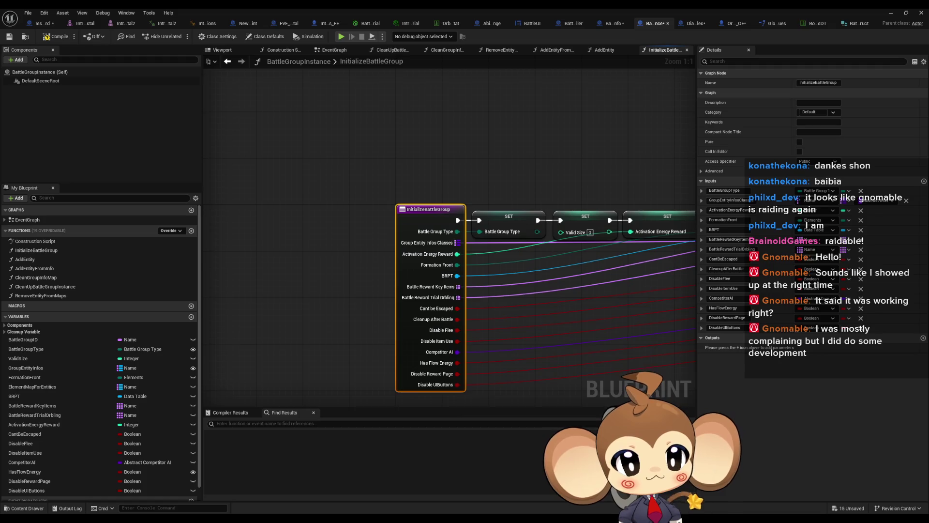
{"action": "key", "text": "ctrl+Tab"}
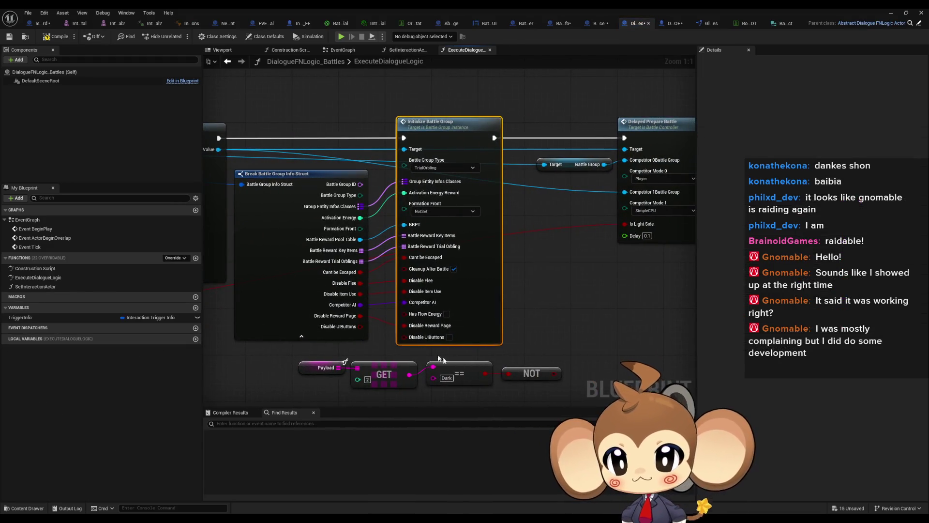
In DialogueFNLogic_Battles, wire the Break node's Disable UIButtons into Initialize Battle Group.
{"action": "left_click_drag", "start_coordinate": [360, 328], "coordinate": [404, 336]}
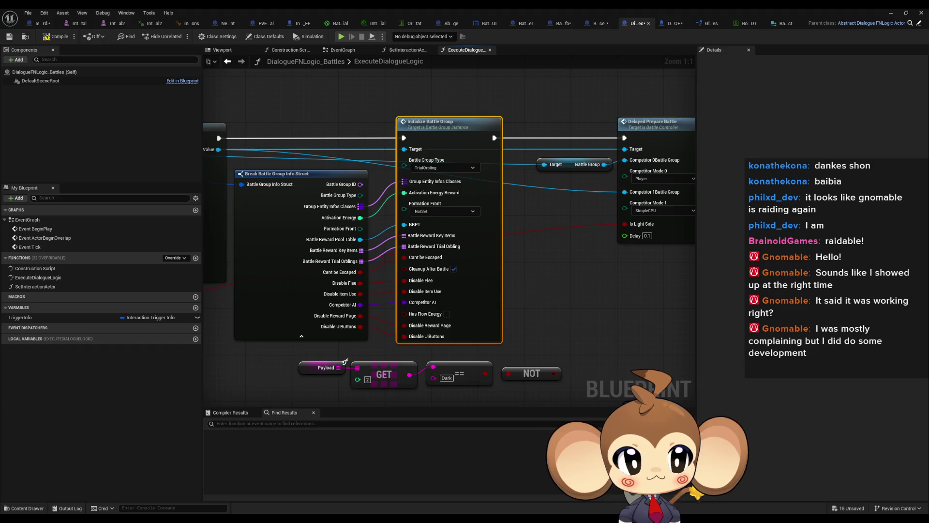
{"action": "key", "text": "ctrl+z"}
{"action": "key", "text": "ctrl+z"}
{"action": "key", "text": "ctrl+z"}
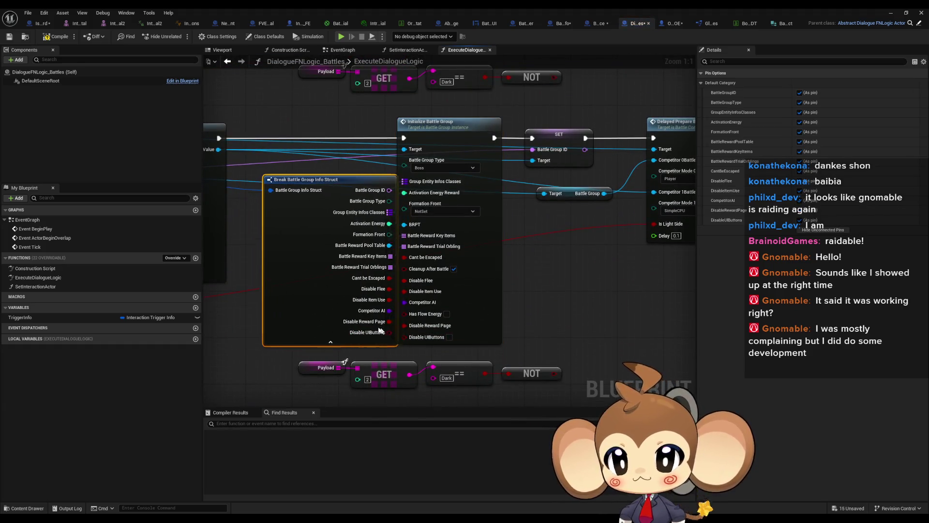
{"action": "key", "text": "ctrl+y"}
{"action": "key", "text": "ctrl+y"}
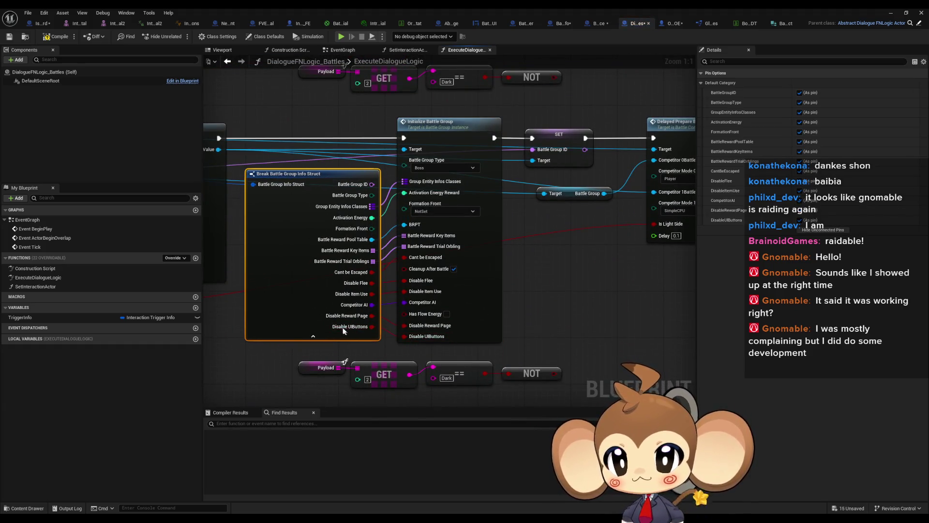
{"action": "key", "text": "ctrl+y"}
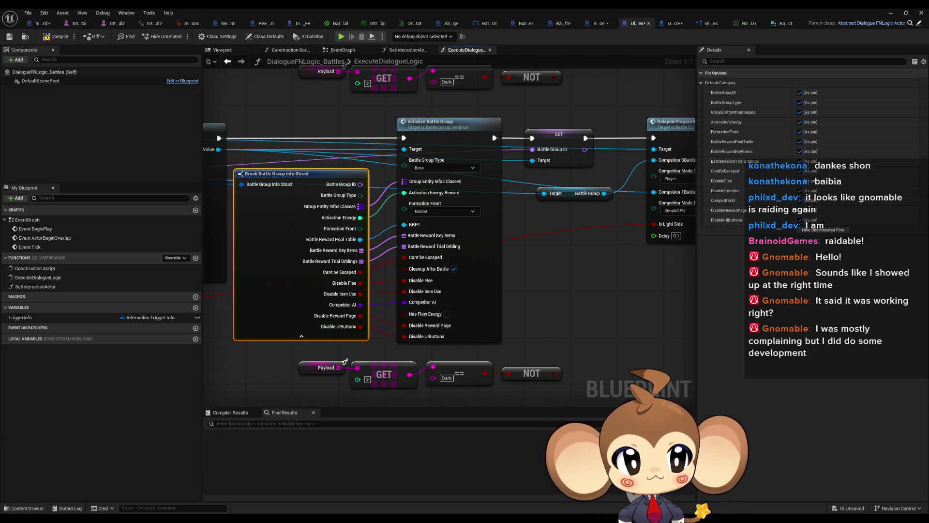
{"action": "key", "text": "ctrl+y"}
{"action": "key", "text": "ctrl+y"}
{"action": "key", "text": "ctrl+y"}
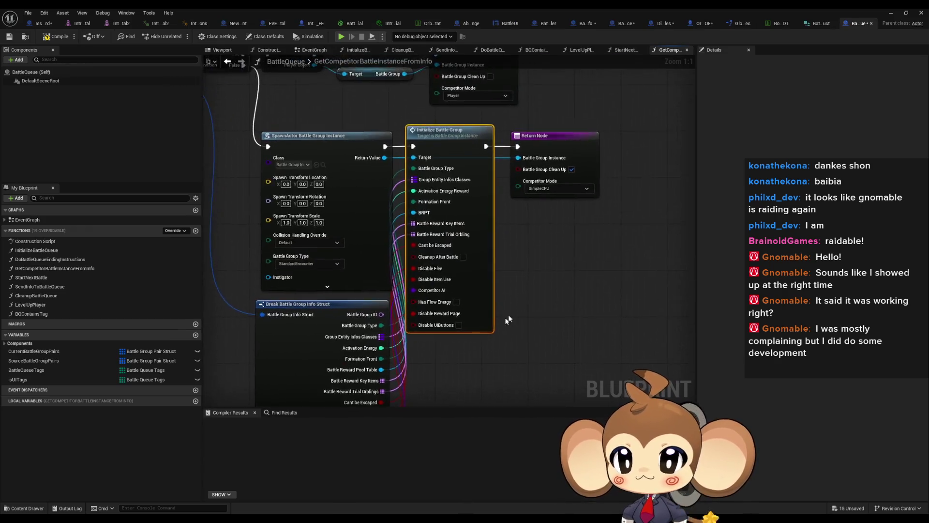
{"action": "mouse_move", "coordinate": [405, 369]}
{"action": "left_mouse_down"}
{"action": "mouse_move", "coordinate": [452, 245]}
{"action": "mouse_move", "coordinate": [440, 231]}
{"action": "left_mouse_up"}
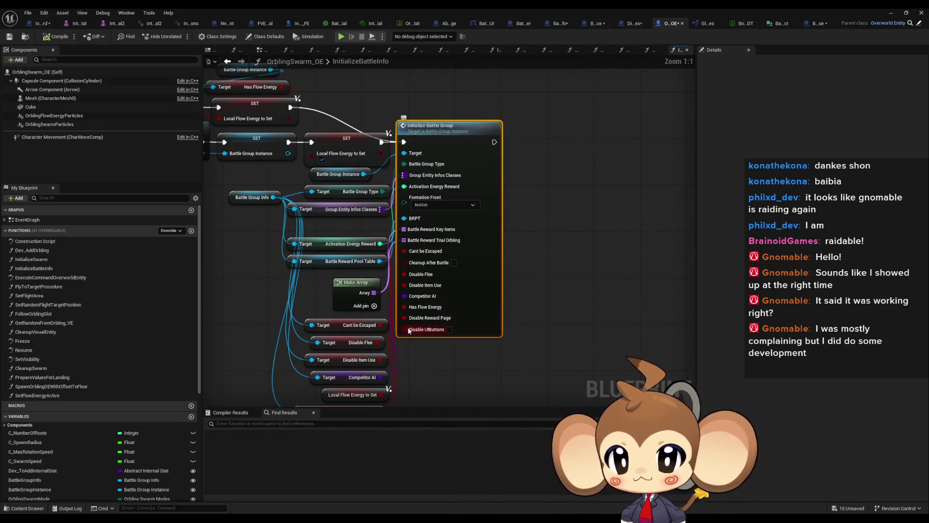
Add a Disable UIButtons getter off Battle Group Info and rearrange the surrounding nodes.
{"action": "mouse_move", "coordinate": [404, 326]}
{"action": "left_mouse_down"}
{"action": "mouse_move", "coordinate": [407, 403]}
{"action": "mouse_move", "coordinate": [406, 326]}
{"action": "mouse_move", "coordinate": [415, 339]}
{"action": "mouse_move", "coordinate": [441, 326]}
{"action": "left_mouse_up"}
{"action": "left_click", "coordinate": [244, 189]}
{"action": "left_click_drag", "start_coordinate": [273, 118], "coordinate": [237, 239]}
{"action": "type", "text": "d"}
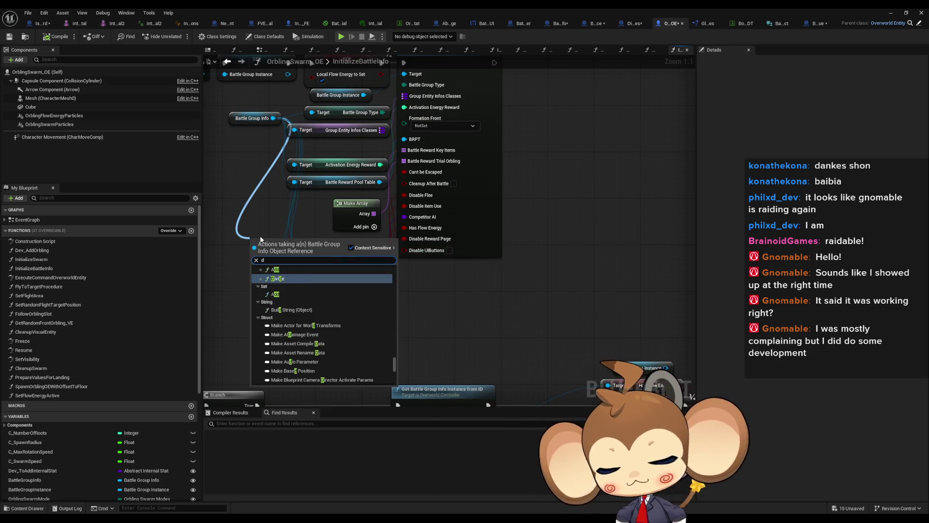
{"action": "type", "text": "isab ui"}
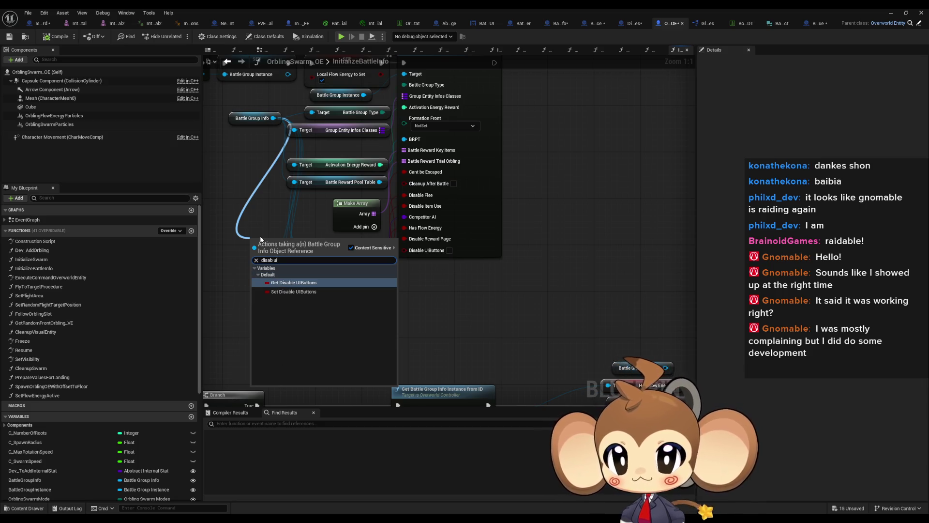
{"action": "key", "text": "Return"}
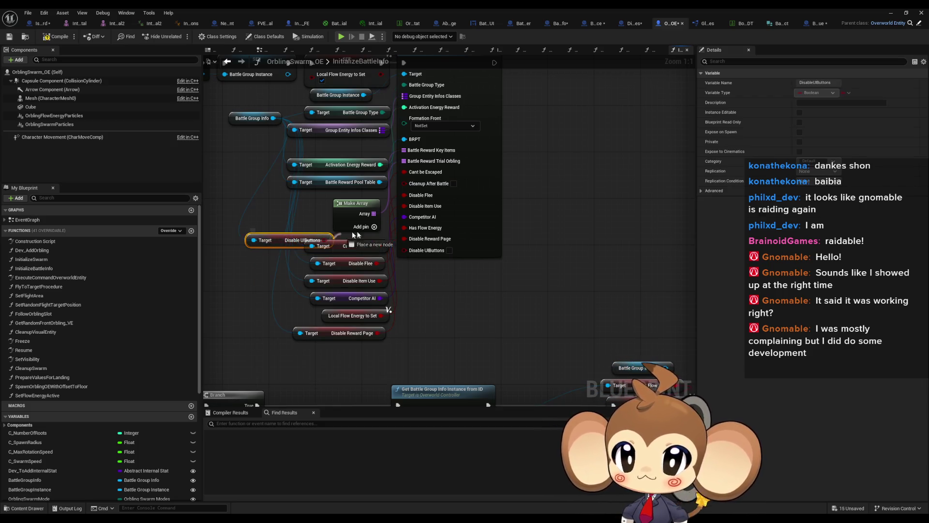
{"action": "left_click_drag", "start_coordinate": [283, 239], "coordinate": [305, 349]}
{"action": "scroll", "coordinate": [305, 349], "scroll_direction": "down", "scroll_amount": 2}
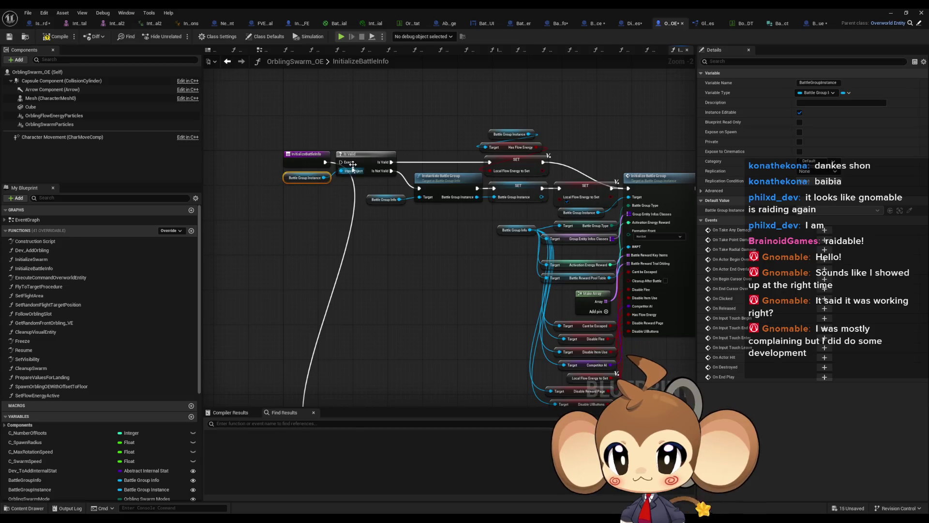
{"action": "left_click_drag", "start_coordinate": [366, 116], "coordinate": [682, 378]}
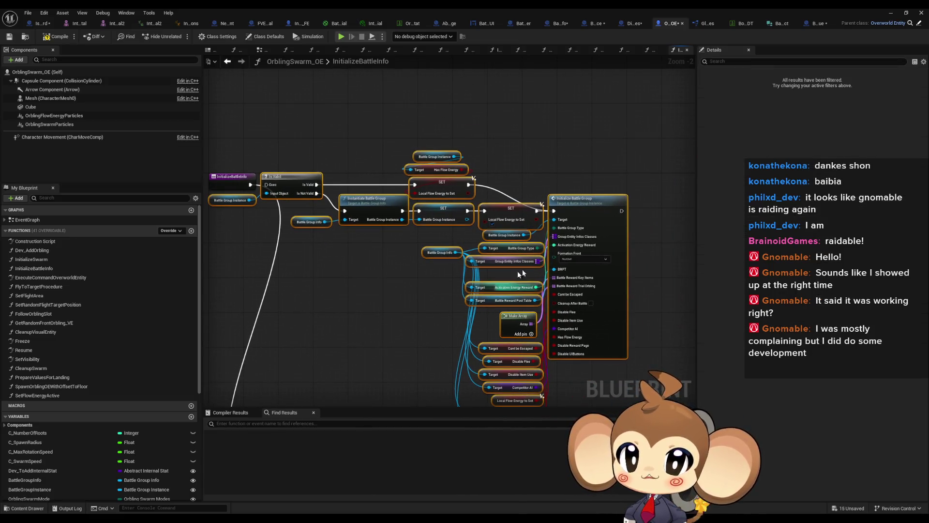
{"action": "left_click_drag", "start_coordinate": [670, 164], "coordinate": [671, 124]}
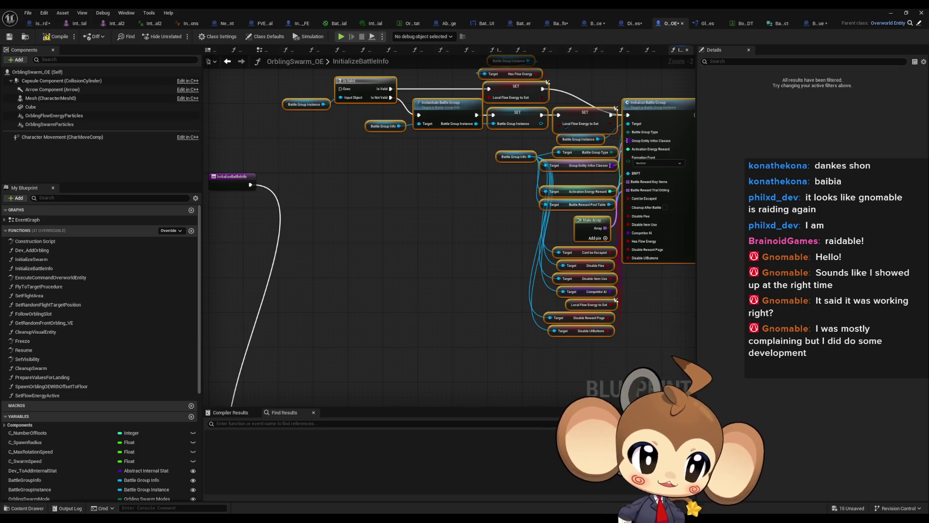
{"action": "scroll", "coordinate": [303, 144], "scroll_direction": "up", "scroll_amount": 2}
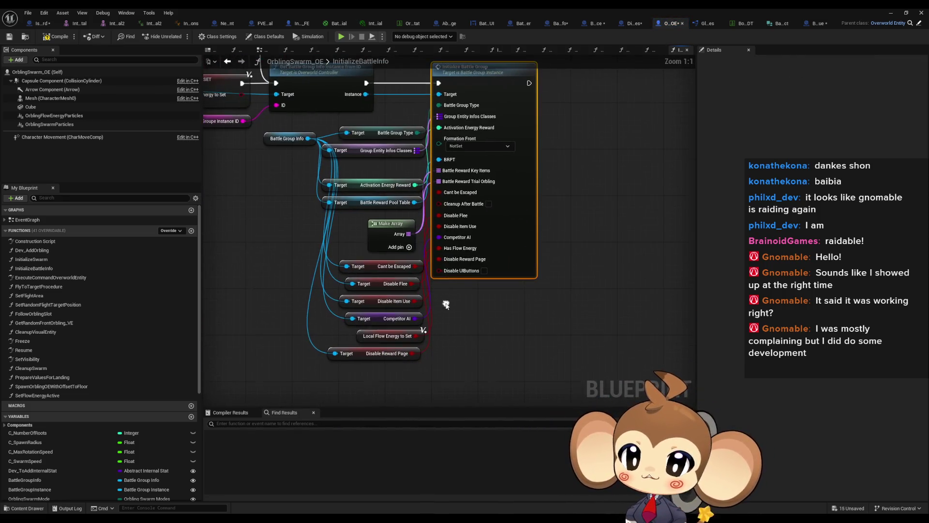
Add another Disable UIButtons getter and connect it to Initialize Battle Group's Disable UIButtons input.
{"action": "left_click_drag", "start_coordinate": [308, 138], "coordinate": [304, 357]}
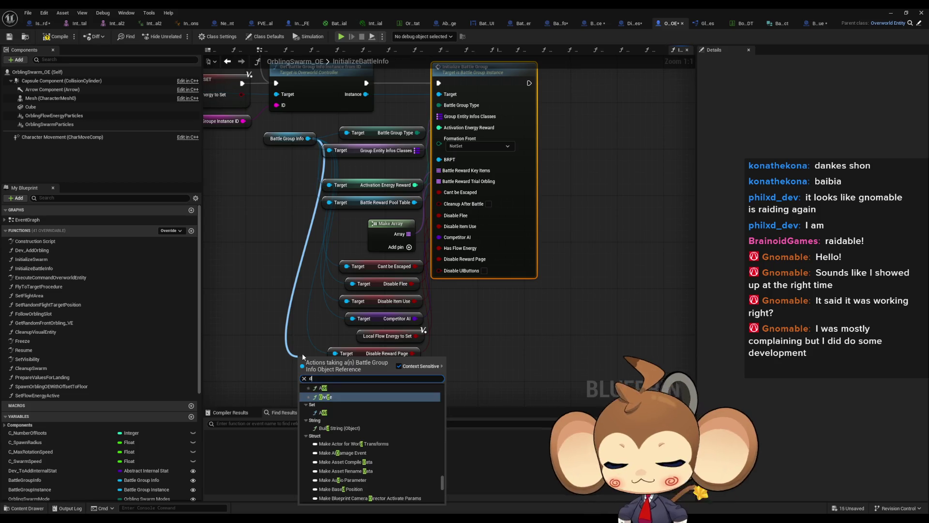
{"action": "type", "text": "dis"}
{"action": "type", "text": "able ui"}
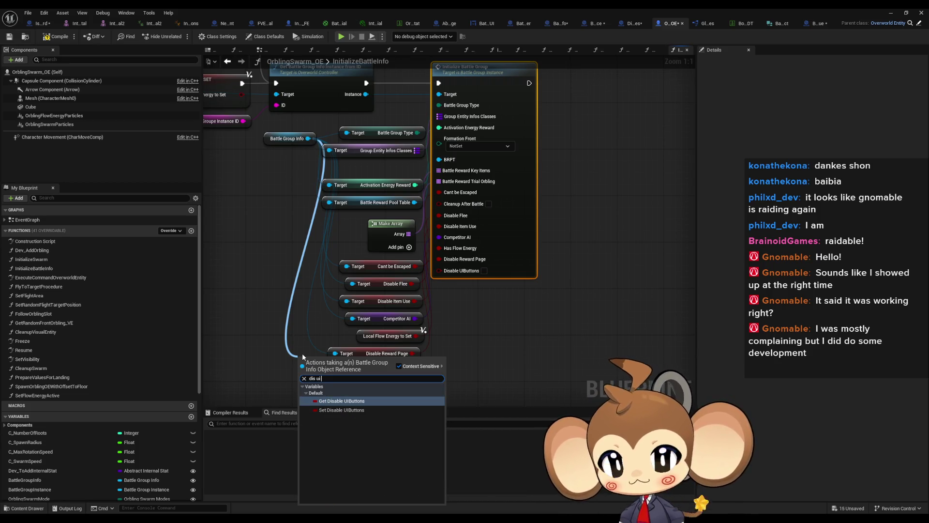
{"action": "key", "text": "Return"}
{"action": "mouse_move", "coordinate": [316, 363]}
{"action": "left_mouse_down"}
{"action": "mouse_move", "coordinate": [322, 387]}
{"action": "mouse_move", "coordinate": [436, 285]}
{"action": "mouse_move", "coordinate": [439, 269]}
{"action": "left_mouse_up"}
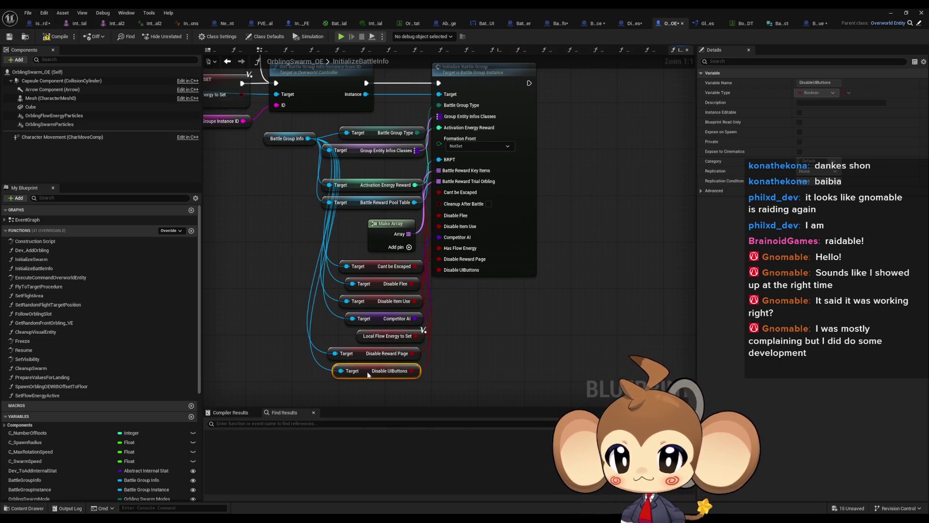
Delete the unused upper nodes, move the rest beside InitializeBattleInfo, and wire Disable UIButtons.
{"action": "scroll", "coordinate": [339, 191], "scroll_direction": "down", "scroll_amount": 7}
{"action": "left_click_drag", "start_coordinate": [284, 174], "coordinate": [428, 305]}
{"action": "key", "text": "Delete"}
{"action": "scroll", "coordinate": [401, 255], "scroll_direction": "up", "scroll_amount": 3}
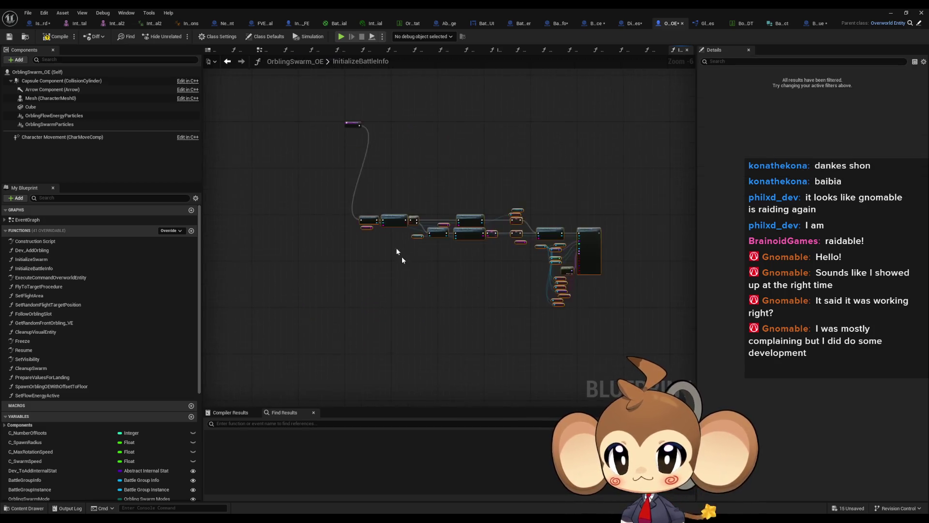
{"action": "mouse_move", "coordinate": [373, 370]}
{"action": "left_mouse_down"}
{"action": "mouse_move", "coordinate": [389, 100]}
{"action": "mouse_move", "coordinate": [375, 98]}
{"action": "left_mouse_up"}
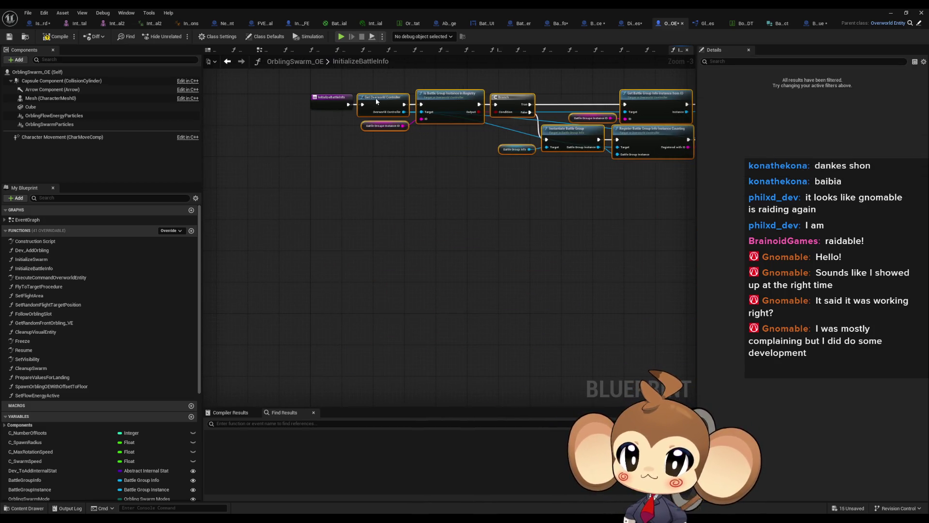
{"action": "left_click", "coordinate": [530, 304]}
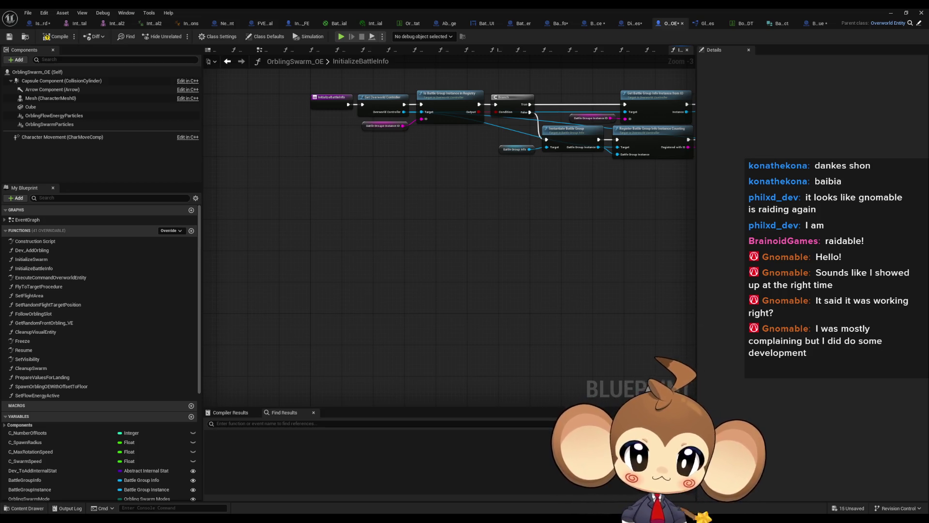
{"action": "left_click_drag", "start_coordinate": [368, 342], "coordinate": [413, 327]}
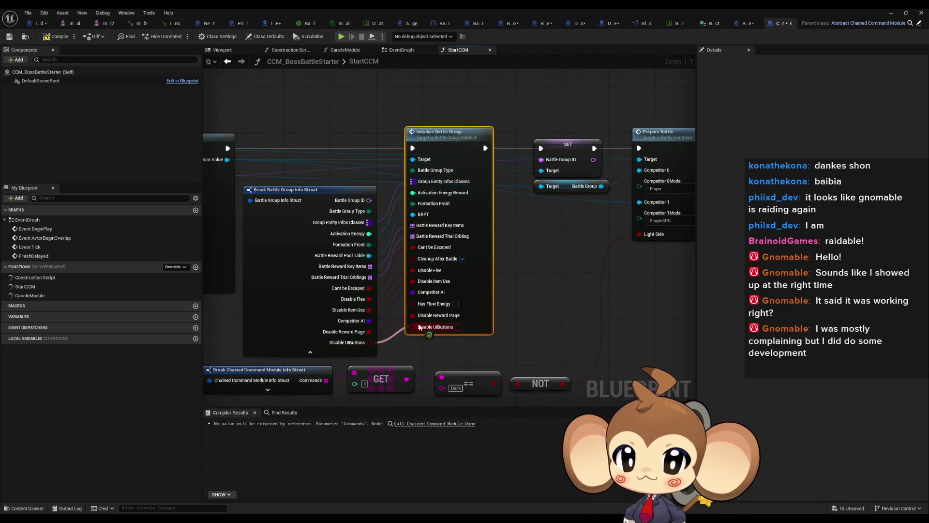
Save all modified assets, then run and stop a quick play test.
{"action": "left_click", "coordinate": [29, 12]}
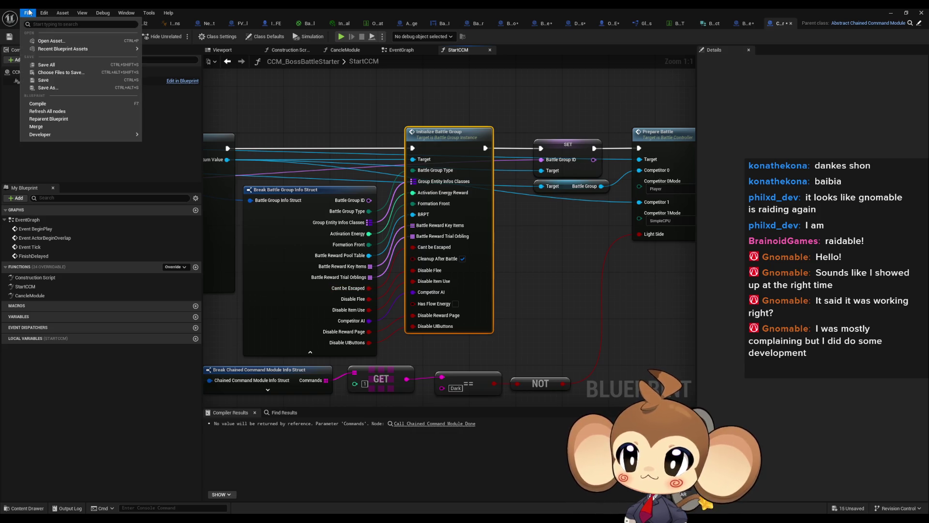
{"action": "left_click", "coordinate": [46, 64]}
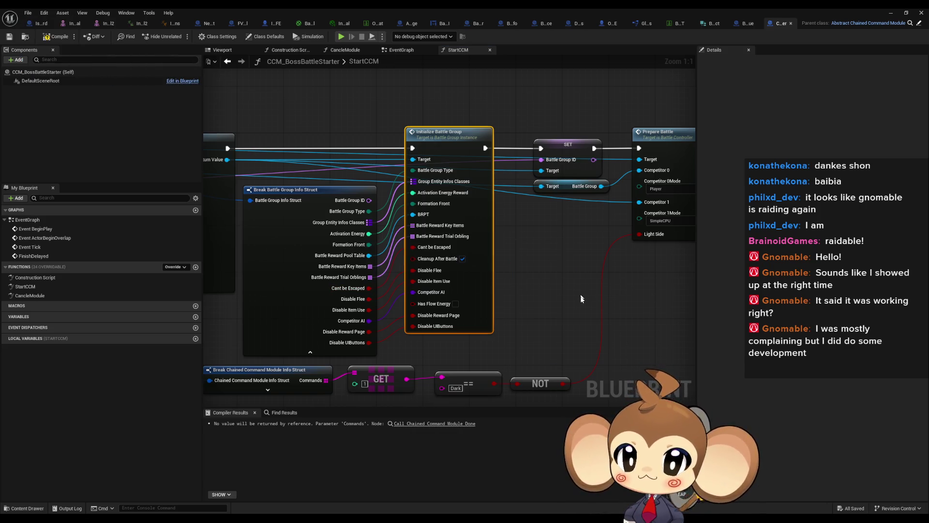
{"action": "left_click", "coordinate": [890, 13]}
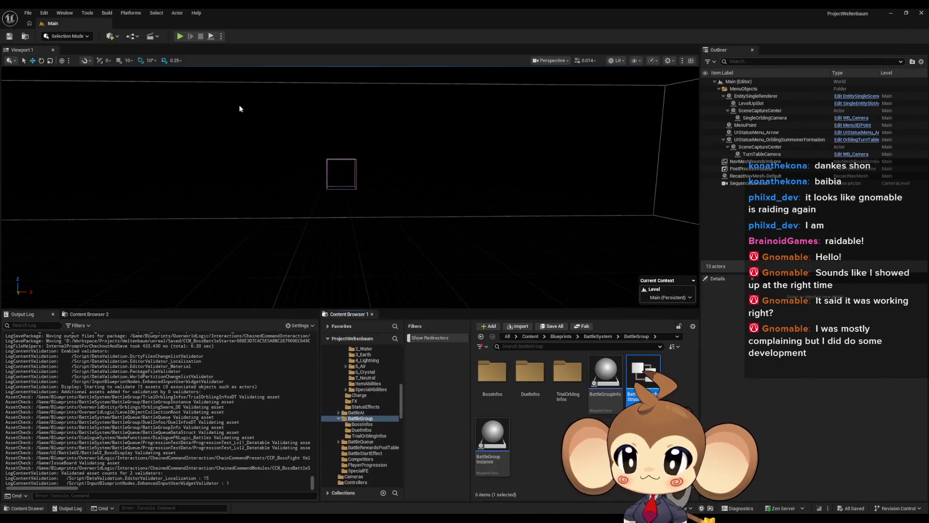
{"action": "left_click", "coordinate": [189, 36]}
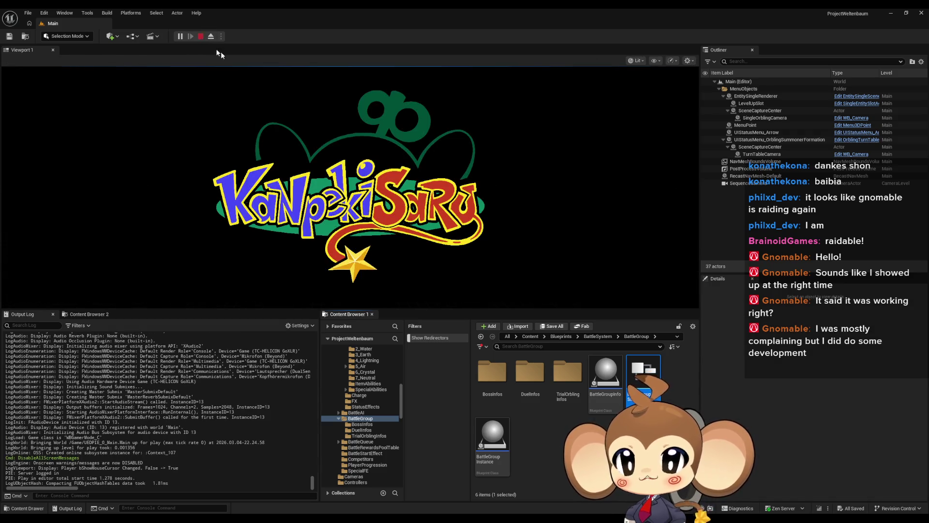
{"action": "key", "text": "Escape"}
{"action": "left_click", "coordinate": [382, 492]}
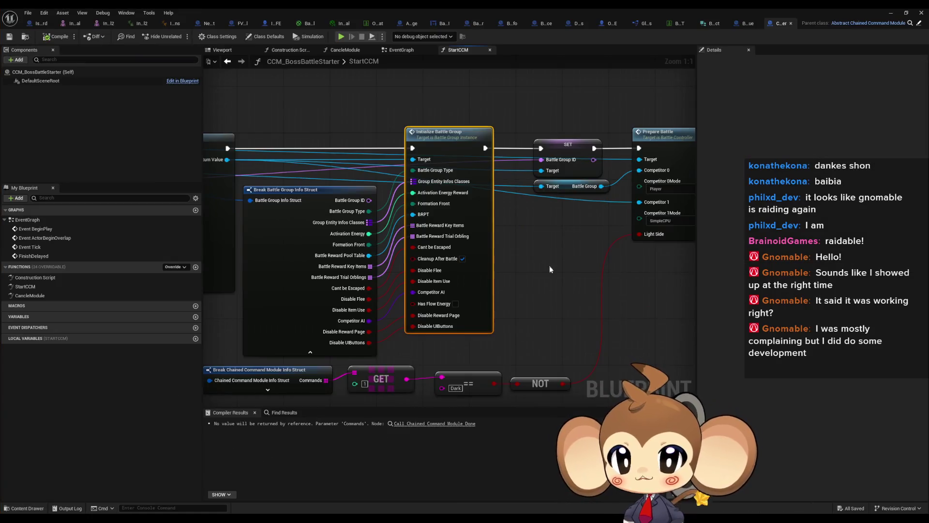
{"action": "left_click", "coordinate": [538, 268]}
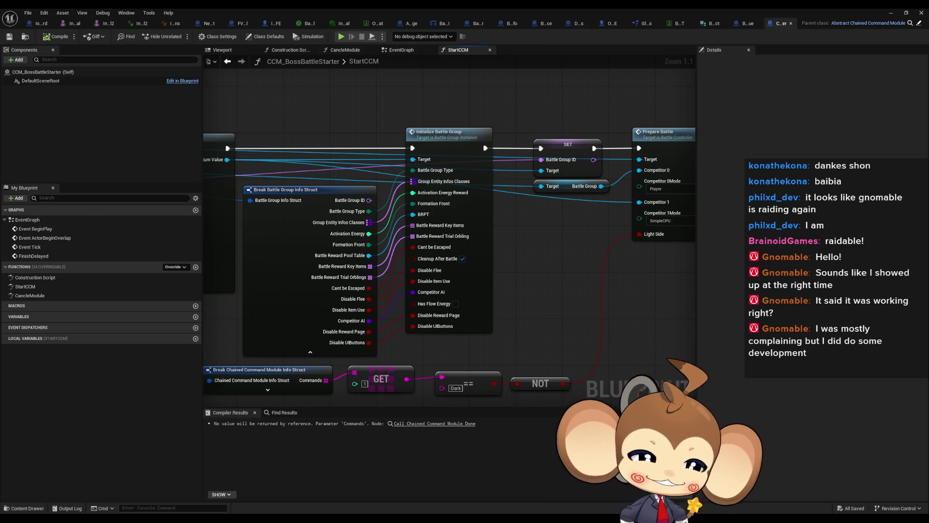
Inspect the Initialize Battle Group node in StartCCM, then bring up the IssueBoard event graph's to-do notes.
{"action": "mouse_move", "coordinate": [188, 521]}
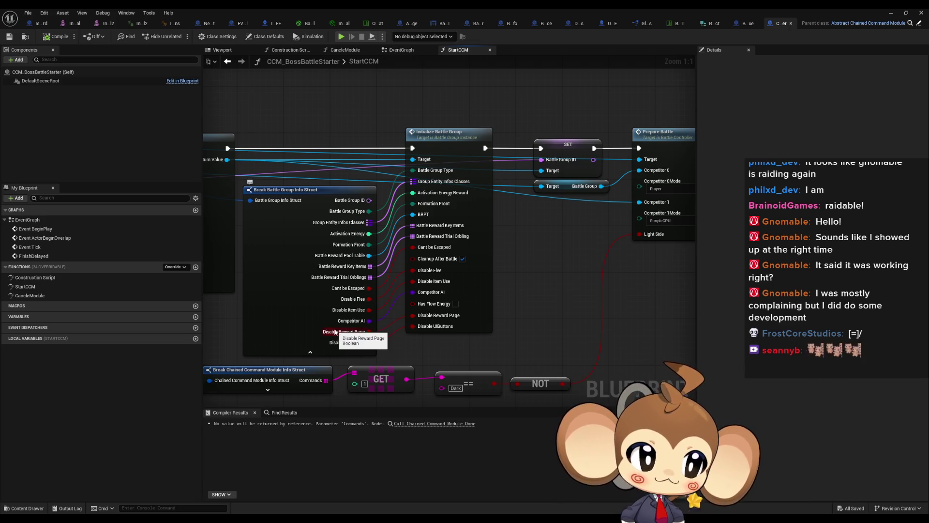
{"action": "left_click", "coordinate": [486, 290]}
{"action": "scroll", "coordinate": [528, 301], "scroll_direction": "down", "scroll_amount": 2}
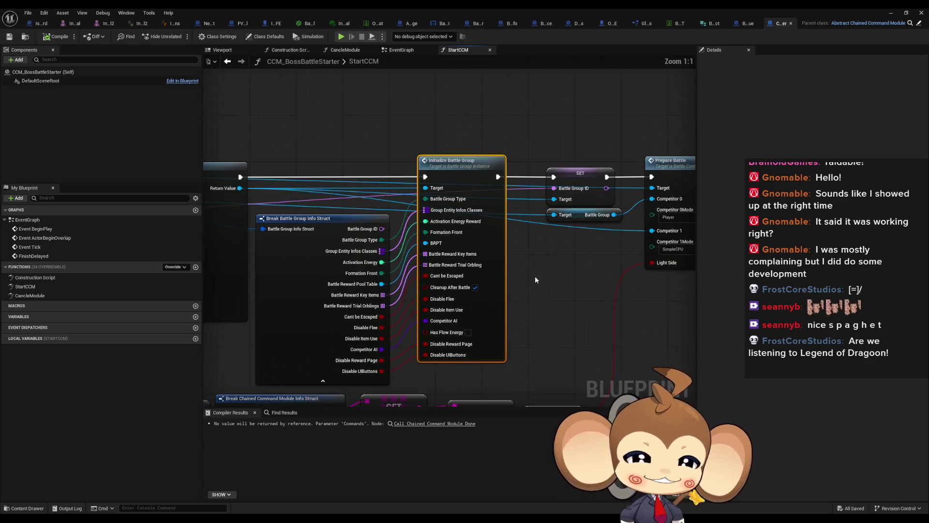
{"action": "scroll", "coordinate": [535, 276], "scroll_direction": "up", "scroll_amount": 2}
{"action": "left_click_drag", "start_coordinate": [580, 277], "coordinate": [640, 322]}
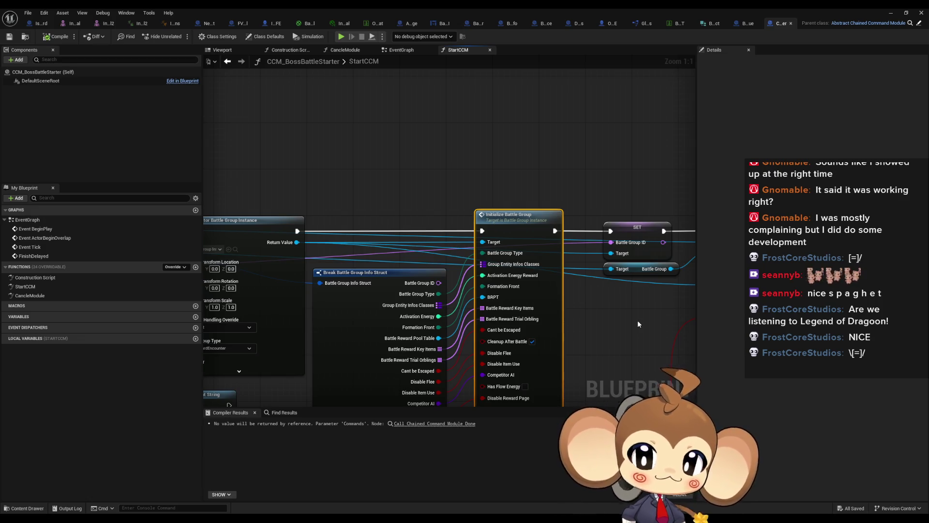
{"action": "left_click", "coordinate": [41, 24]}
{"action": "scroll", "coordinate": [474, 250], "scroll_direction": "down", "scroll_amount": 6}
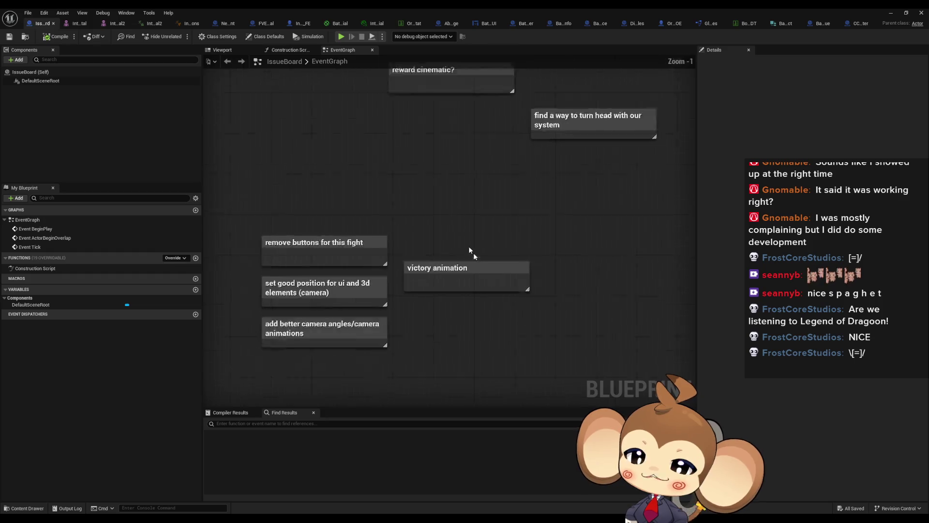
Select the Remind Frost comment in IssueBoard, then switch back to the BattleGroupInfo blueprint's InstantiateBattleGroup graph.
{"action": "scroll", "coordinate": [545, 184], "scroll_direction": "up", "scroll_amount": 8}
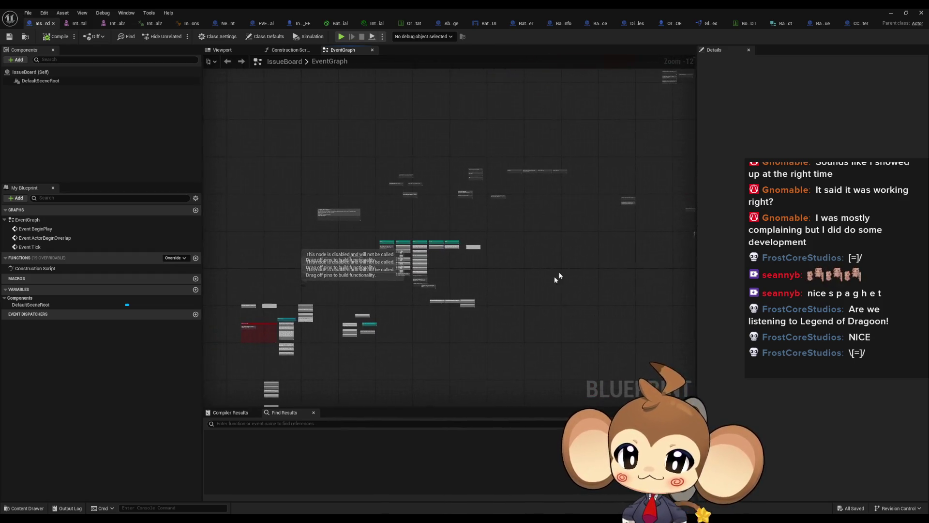
{"action": "scroll", "coordinate": [322, 285], "scroll_direction": "up", "scroll_amount": 12}
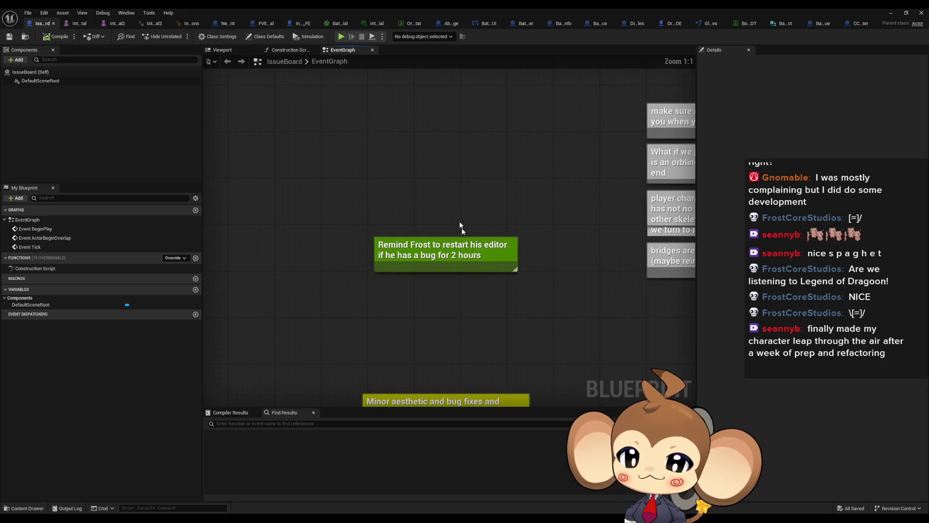
{"action": "mouse_move", "coordinate": [341, 200]}
{"action": "left_mouse_down"}
{"action": "mouse_move", "coordinate": [363, 225]}
{"action": "mouse_move", "coordinate": [553, 315]}
{"action": "left_mouse_up"}
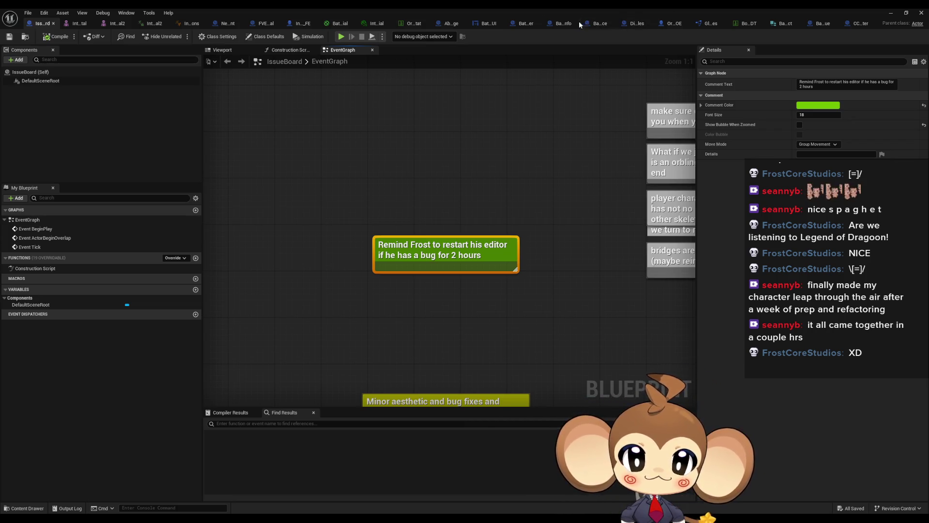
{"action": "left_click", "coordinate": [564, 23]}
{"action": "left_click", "coordinate": [521, 24]}
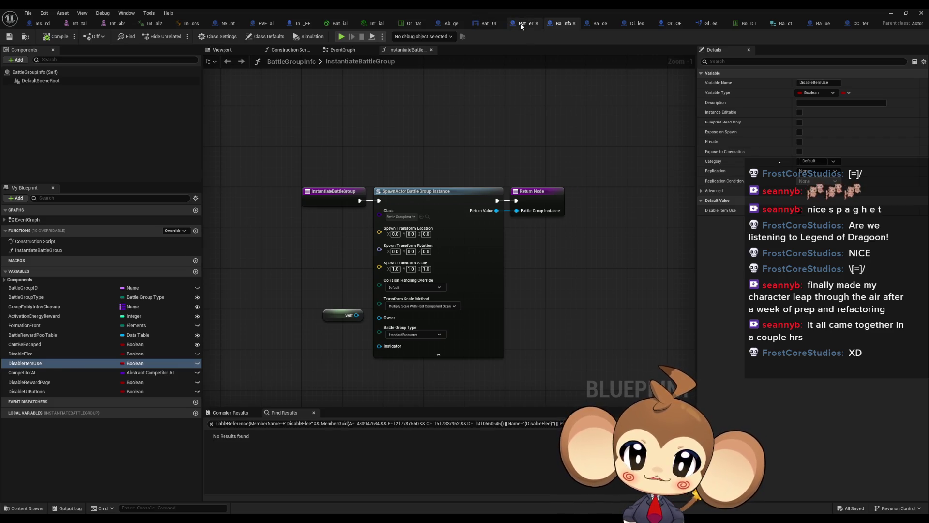
Frame BattleController's Initialize Battle UI call, then open BattleUI's InitializeBattleUI function.
{"action": "left_click_drag", "start_coordinate": [600, 234], "coordinate": [544, 293]}
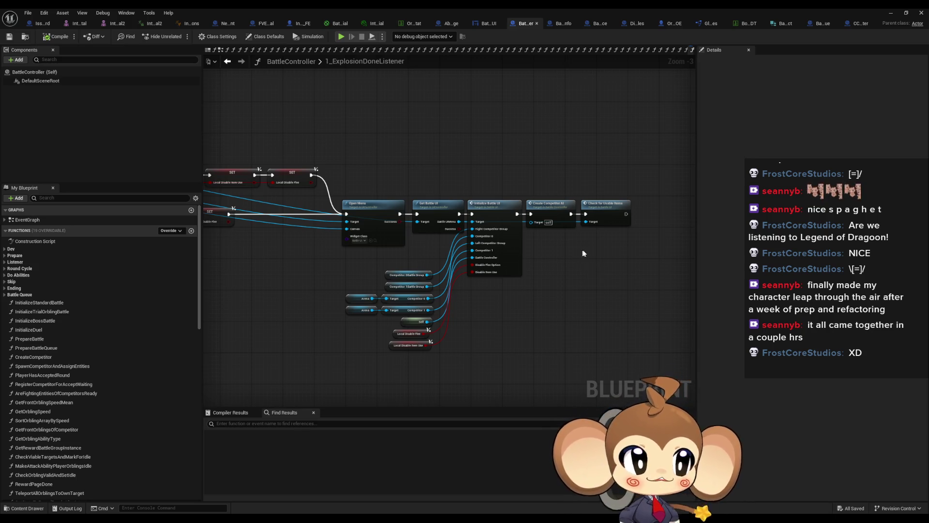
{"action": "scroll", "coordinate": [484, 310], "scroll_direction": "up", "scroll_amount": 2}
{"action": "left_click_drag", "start_coordinate": [496, 310], "coordinate": [511, 327]}
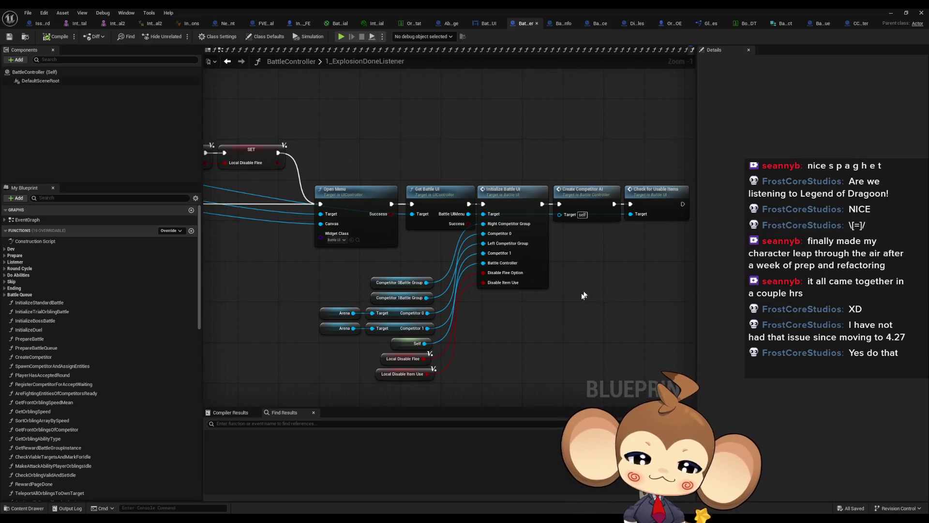
{"action": "left_click_drag", "start_coordinate": [559, 333], "coordinate": [622, 310]}
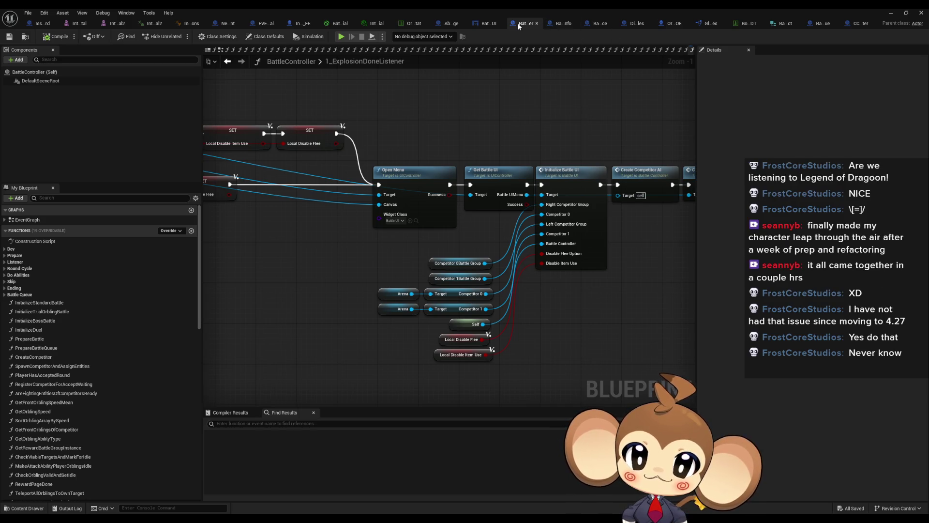
{"action": "left_click", "coordinate": [489, 23]}
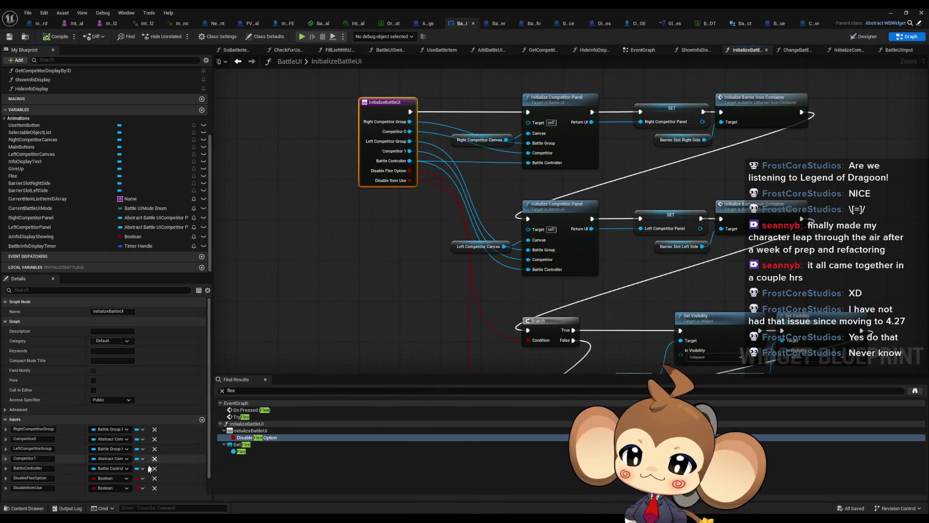
Add a Boolean input named DisableUIButtons to InitializeBattleUI.
{"action": "left_click", "coordinate": [202, 419]}
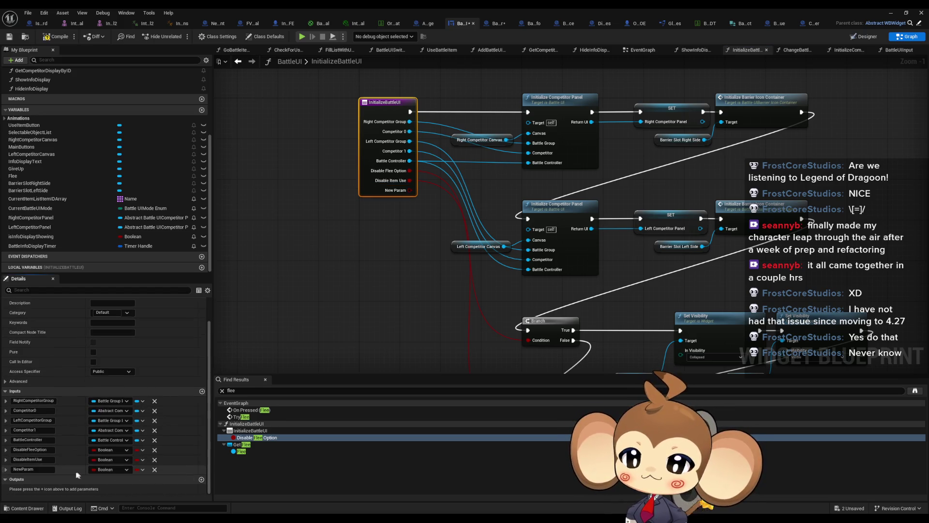
{"action": "type", "text": "DisableUIButtons"}
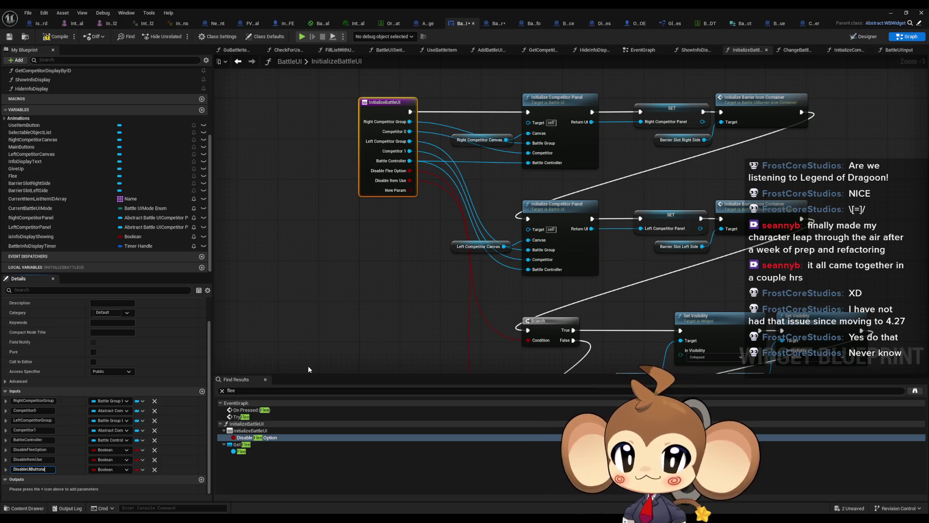
{"action": "key", "text": "Return"}
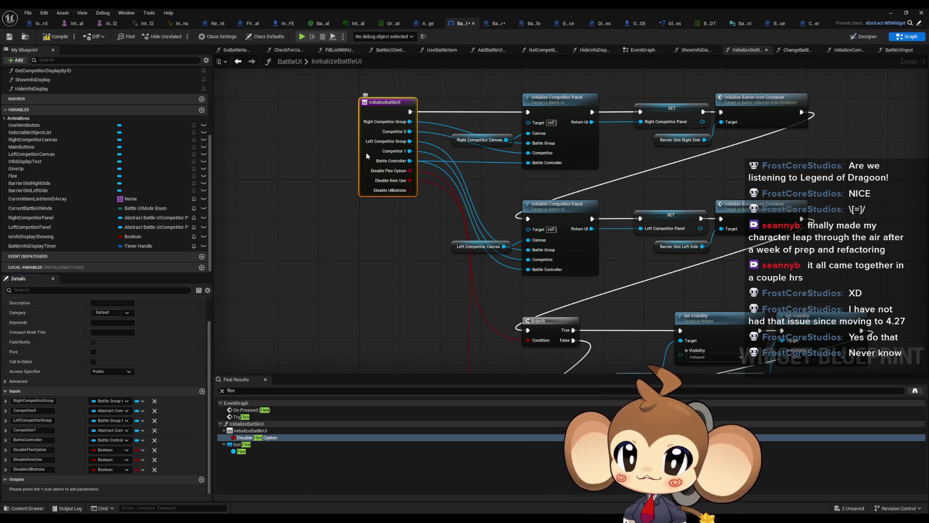
Find InitializeBattleUI references by class member and return to BattleController's Initialize Battle UI call.
{"action": "right_click", "coordinate": [365, 156]}
{"action": "mouse_move", "coordinate": [402, 230]}
{"action": "left_click", "coordinate": [454, 249]}
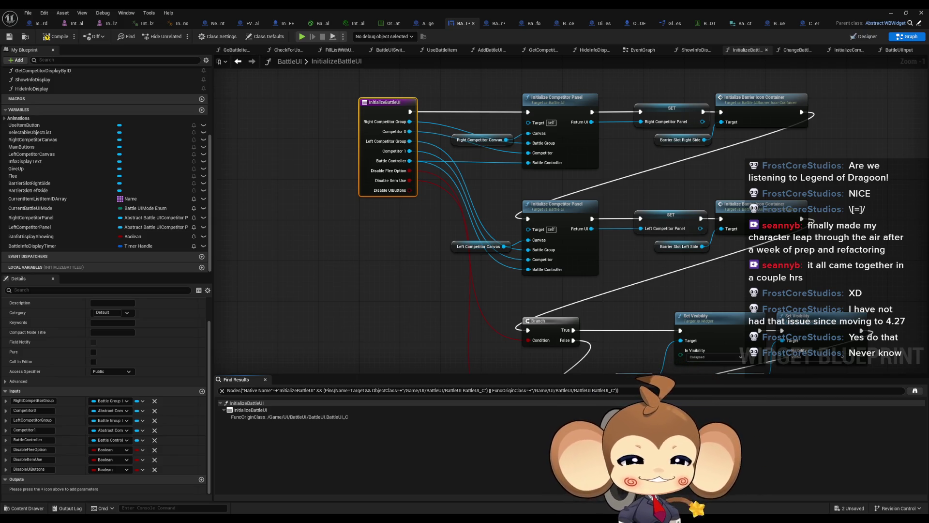
{"action": "key", "text": "alt+Left"}
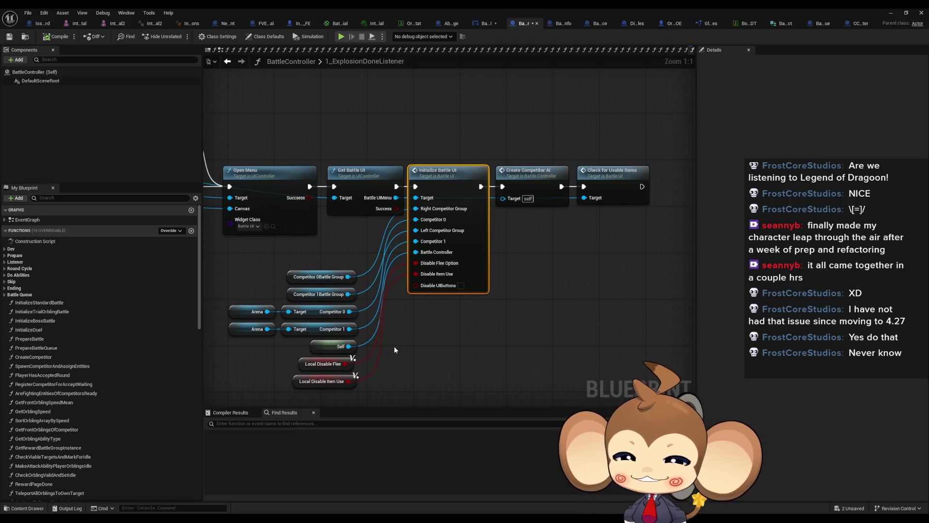
Duplicate the Competitor 1Battle Group getter beside the Initialize Battle UI call.
{"action": "left_click", "coordinate": [333, 330]}
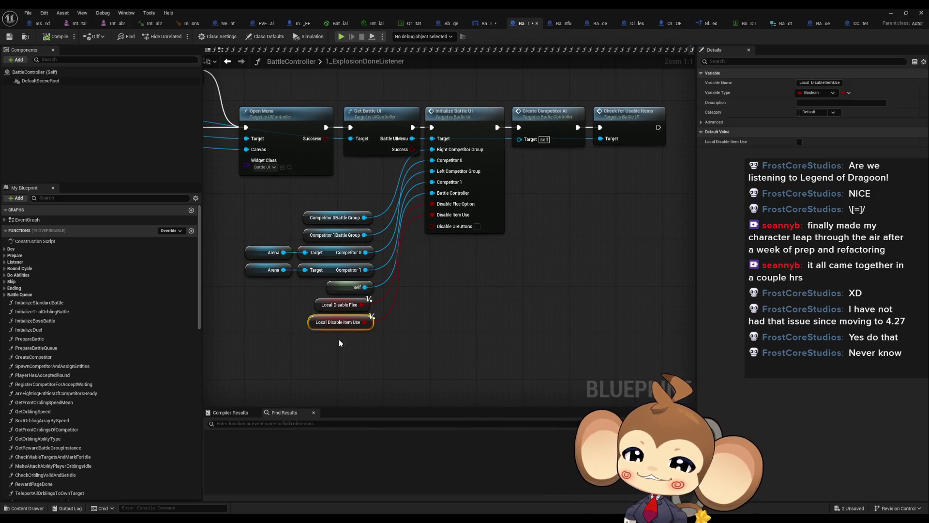
{"action": "scroll", "coordinate": [315, 334], "scroll_direction": "down", "scroll_amount": 10}
{"action": "scroll", "coordinate": [462, 299], "scroll_direction": "up", "scroll_amount": 3}
{"action": "scroll", "coordinate": [462, 299], "scroll_direction": "up", "scroll_amount": 3}
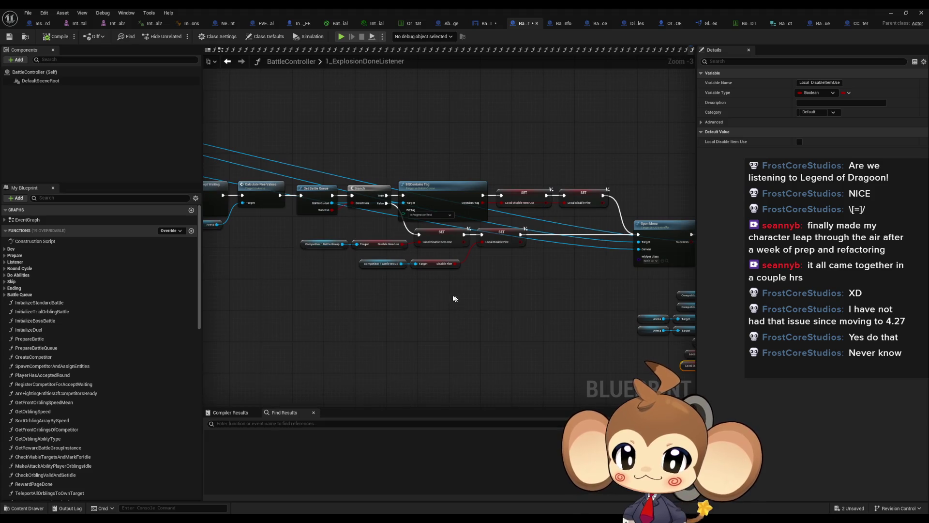
{"action": "left_click", "coordinate": [368, 264]}
{"action": "key", "text": "ctrl+c"}
{"action": "scroll", "coordinate": [507, 313], "scroll_direction": "up", "scroll_amount": 2}
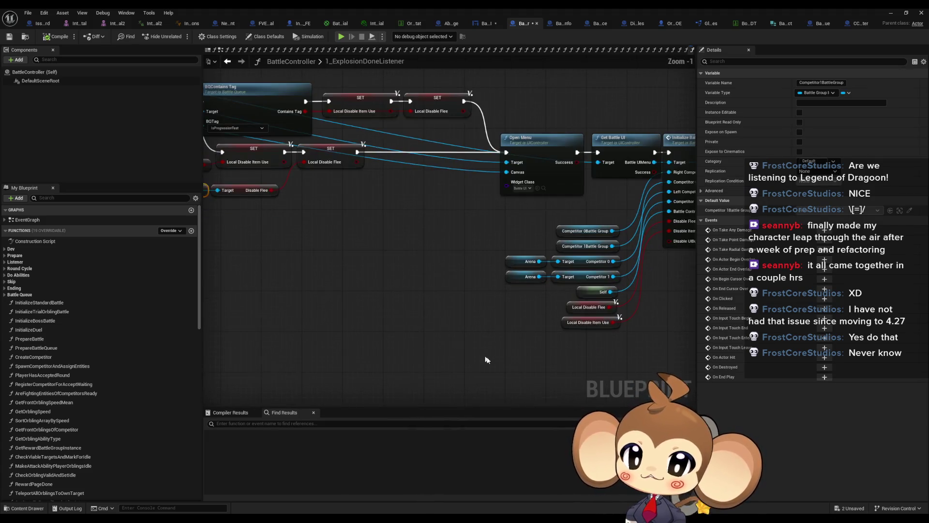
{"action": "key", "text": "ctrl+v"}
Wire Competitor 1Battle Group's Disable UIButtons value into the Initialize Battle UI call's Disable UIButtons input.
{"action": "mouse_move", "coordinate": [504, 357]}
{"action": "left_mouse_down"}
{"action": "mouse_move", "coordinate": [397, 281]}
{"action": "mouse_move", "coordinate": [634, 367]}
{"action": "left_mouse_up"}
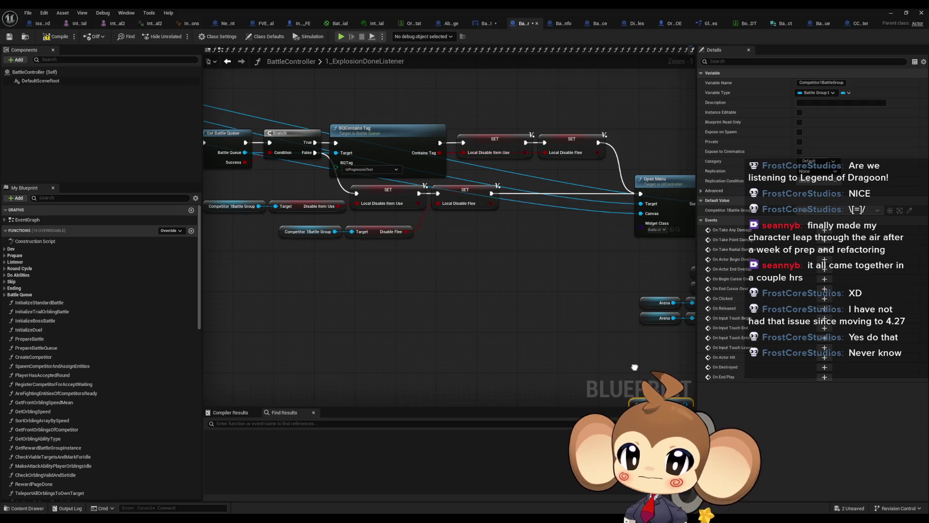
{"action": "mouse_move", "coordinate": [386, 101]}
{"action": "left_mouse_down"}
{"action": "mouse_move", "coordinate": [533, 157]}
{"action": "mouse_move", "coordinate": [614, 163]}
{"action": "left_mouse_up"}
{"action": "left_click_drag", "start_coordinate": [385, 228], "coordinate": [519, 247]}
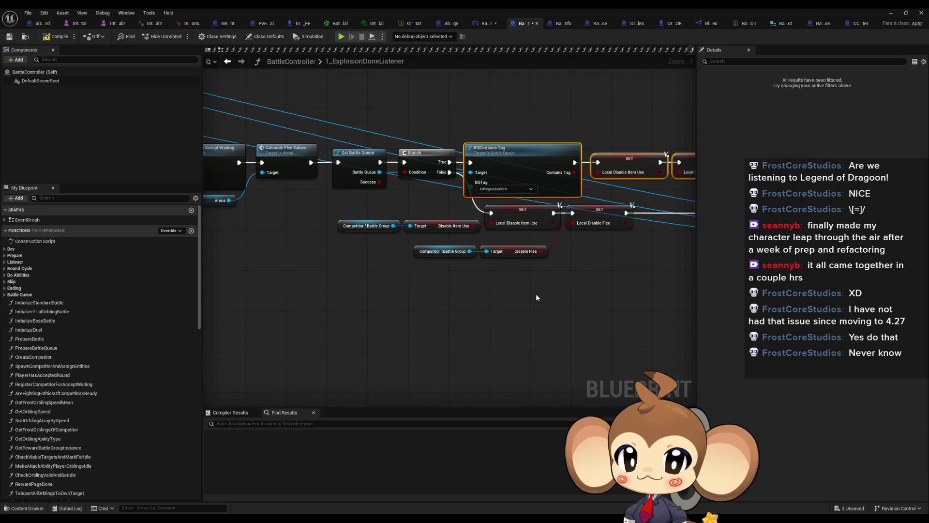
{"action": "left_click_drag", "start_coordinate": [536, 297], "coordinate": [368, 222]}
{"action": "left_click_drag", "start_coordinate": [633, 368], "coordinate": [512, 298]}
{"action": "left_click_drag", "start_coordinate": [506, 288], "coordinate": [519, 287]}
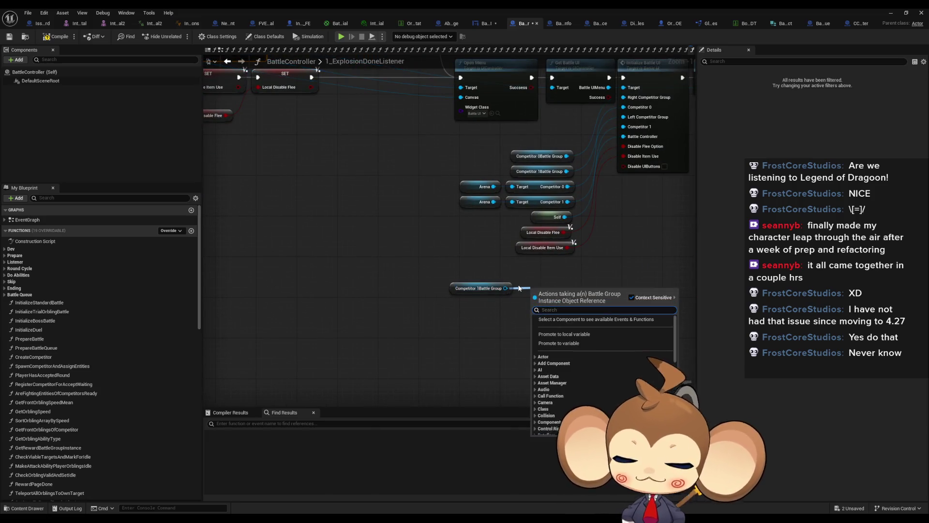
{"action": "type", "text": "ui butt"}
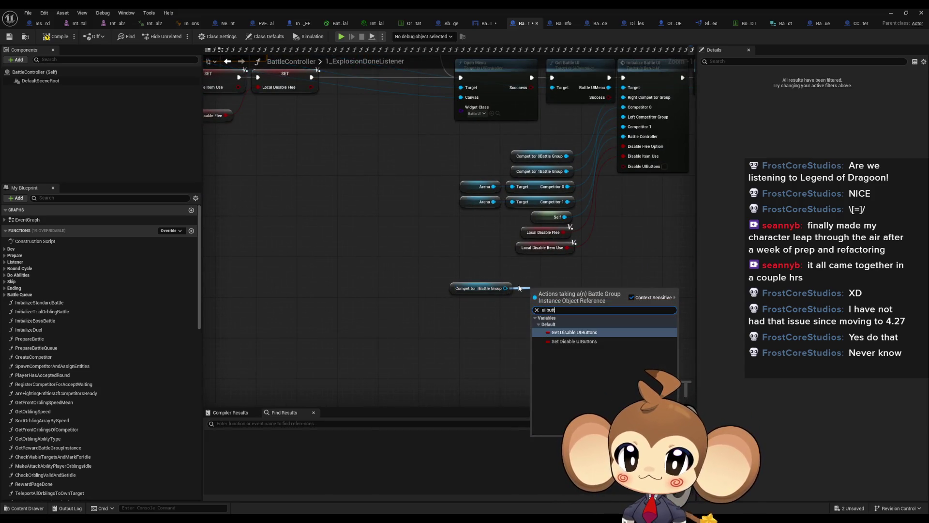
{"action": "key", "text": "Return"}
{"action": "left_click_drag", "start_coordinate": [601, 293], "coordinate": [623, 166]}
{"action": "left_click_drag", "start_coordinate": [558, 294], "coordinate": [525, 269]}
{"action": "double_click", "coordinate": [692, 131]}
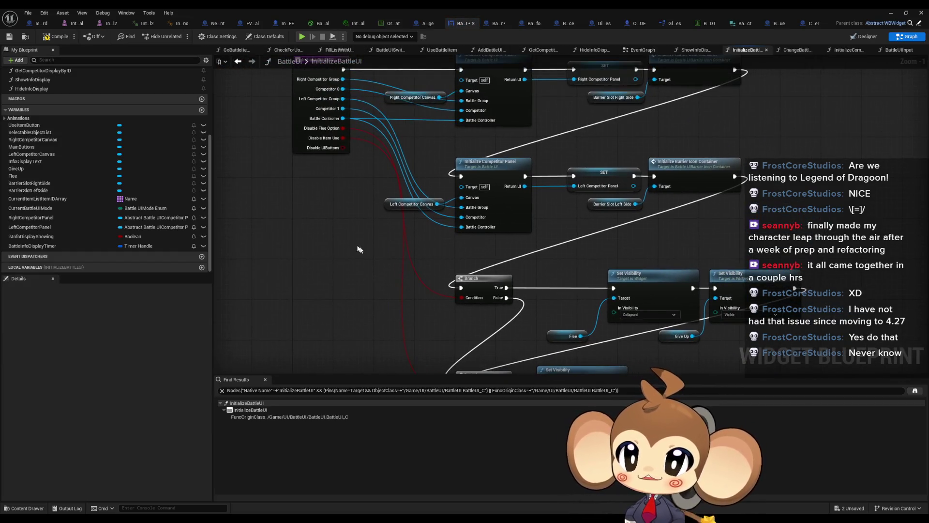
Add a Branch on Disable UIButtons and paste a Set Visibility node set to Collapsed.
{"action": "left_click_drag", "start_coordinate": [345, 148], "coordinate": [333, 237]}
{"action": "type", "text": "branch"}
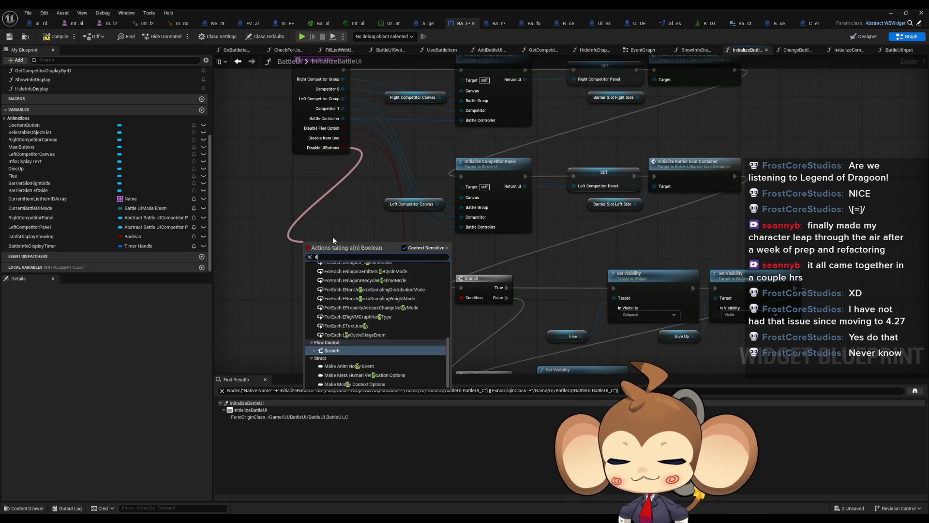
{"action": "key", "text": "Return"}
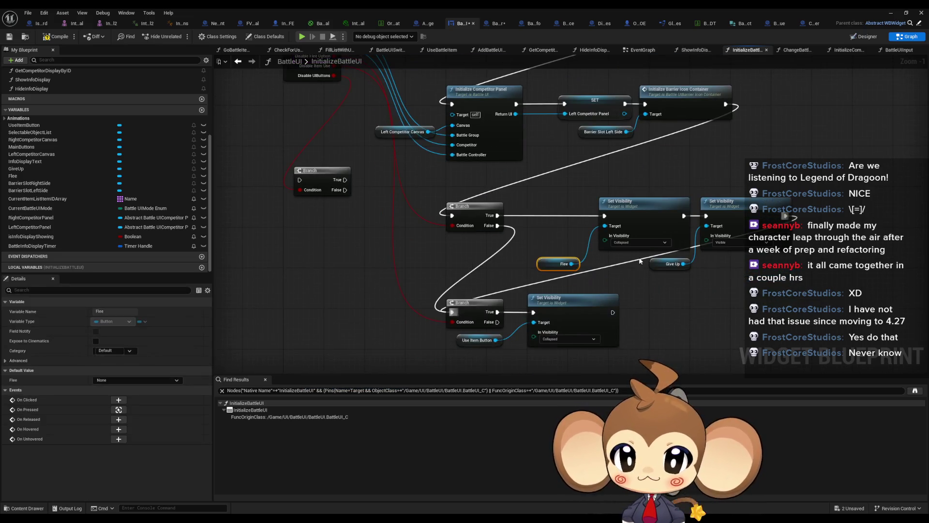
{"action": "left_click", "coordinate": [671, 263]}
{"action": "left_click", "coordinate": [477, 340]}
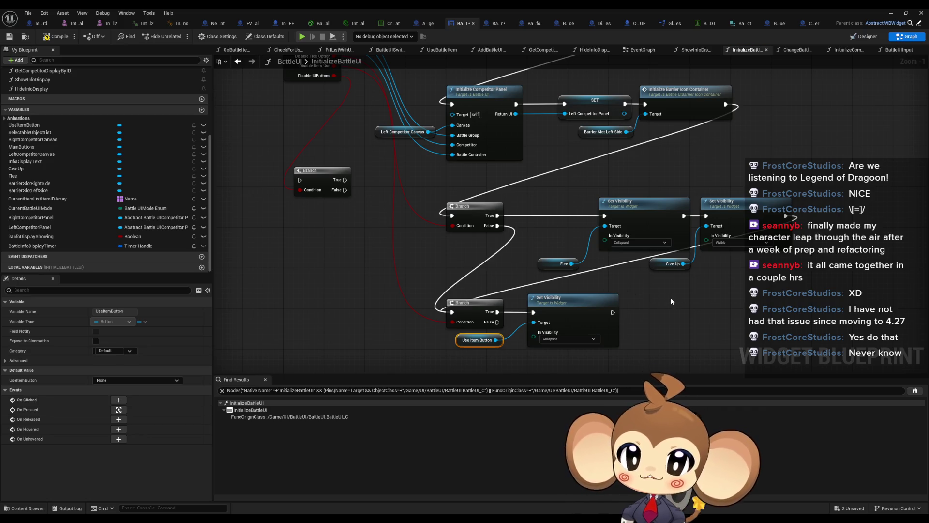
{"action": "key", "text": "ctrl+v"}
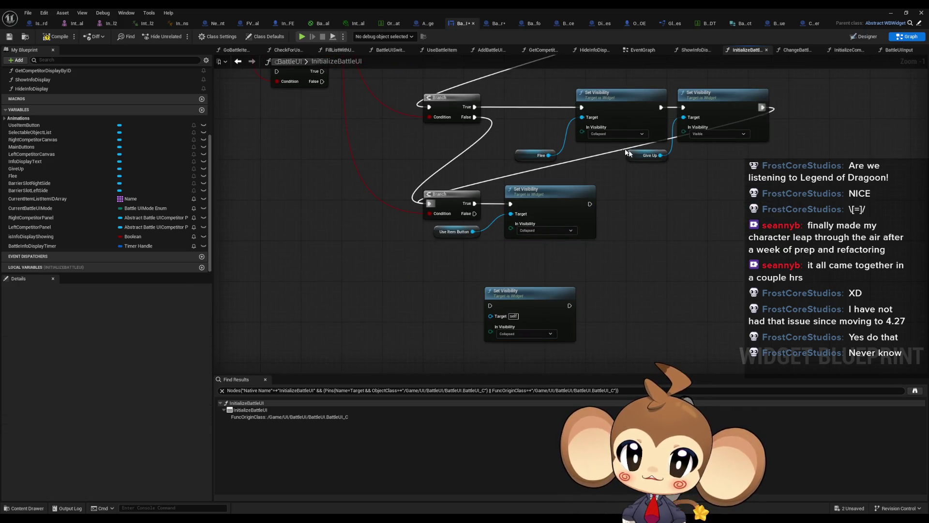
Target the Collapsed Set Visibility at copies of the Flee, Give Up and Use Item Button references.
{"action": "left_click_drag", "start_coordinate": [512, 146], "coordinate": [670, 164]}
{"action": "key", "text": "ctrl+c"}
{"action": "key", "text": "ctrl+v"}
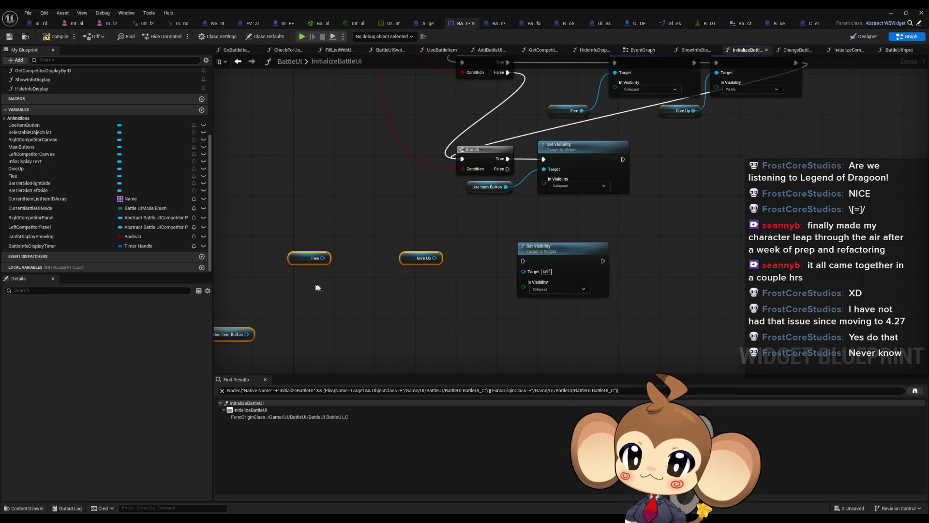
{"action": "left_click_drag", "start_coordinate": [530, 276], "coordinate": [434, 258]}
{"action": "mouse_move", "coordinate": [322, 258]}
{"action": "left_mouse_down"}
{"action": "mouse_move", "coordinate": [525, 272]}
{"action": "mouse_move", "coordinate": [247, 334]}
{"action": "mouse_move", "coordinate": [324, 269]}
{"action": "left_mouse_up"}
{"action": "mouse_move", "coordinate": [408, 258]}
{"action": "left_mouse_down"}
{"action": "mouse_move", "coordinate": [298, 247]}
{"action": "mouse_move", "coordinate": [296, 280]}
{"action": "mouse_move", "coordinate": [403, 282]}
{"action": "mouse_move", "coordinate": [536, 330]}
{"action": "mouse_move", "coordinate": [425, 141]}
{"action": "mouse_move", "coordinate": [385, 115]}
{"action": "left_mouse_up"}
Route the Branch's True to Set Visibility and False to the existing branches, after the barrier container setup.
{"action": "left_click_drag", "start_coordinate": [448, 131], "coordinate": [458, 224]}
{"action": "left_click_drag", "start_coordinate": [394, 221], "coordinate": [502, 242]}
{"action": "left_click_drag", "start_coordinate": [779, 128], "coordinate": [349, 207]}
{"action": "scroll", "coordinate": [424, 173], "scroll_direction": "down", "scroll_amount": 4}
{"action": "left_click_drag", "start_coordinate": [416, 168], "coordinate": [584, 247]}
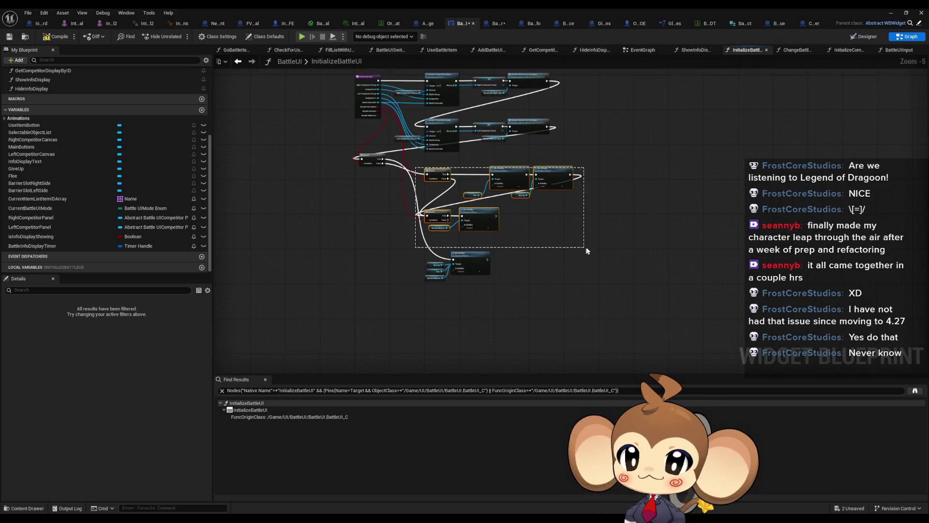
{"action": "left_click_drag", "start_coordinate": [432, 175], "coordinate": [617, 201]}
{"action": "mouse_move", "coordinate": [369, 160]}
{"action": "left_mouse_down"}
{"action": "mouse_move", "coordinate": [500, 181]}
{"action": "mouse_move", "coordinate": [427, 175]}
{"action": "left_mouse_up"}
Reposition the Branch and Set Visibility group, then start a play-in-editor test from the level editor.
{"action": "scroll", "coordinate": [472, 242], "scroll_direction": "up", "scroll_amount": 3}
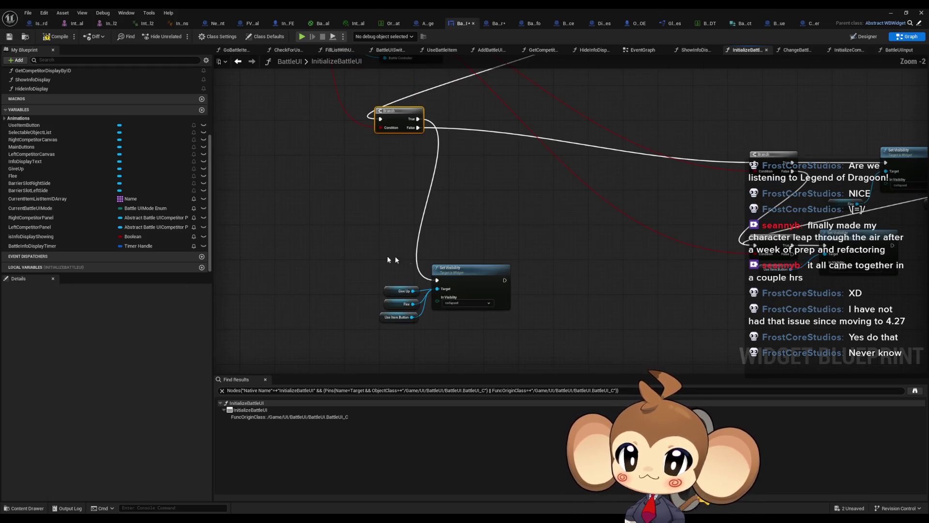
{"action": "left_click_drag", "start_coordinate": [389, 259], "coordinate": [472, 320]}
{"action": "mouse_move", "coordinate": [472, 274]}
{"action": "left_mouse_down"}
{"action": "mouse_move", "coordinate": [519, 173]}
{"action": "mouse_move", "coordinate": [571, 114]}
{"action": "left_mouse_up"}
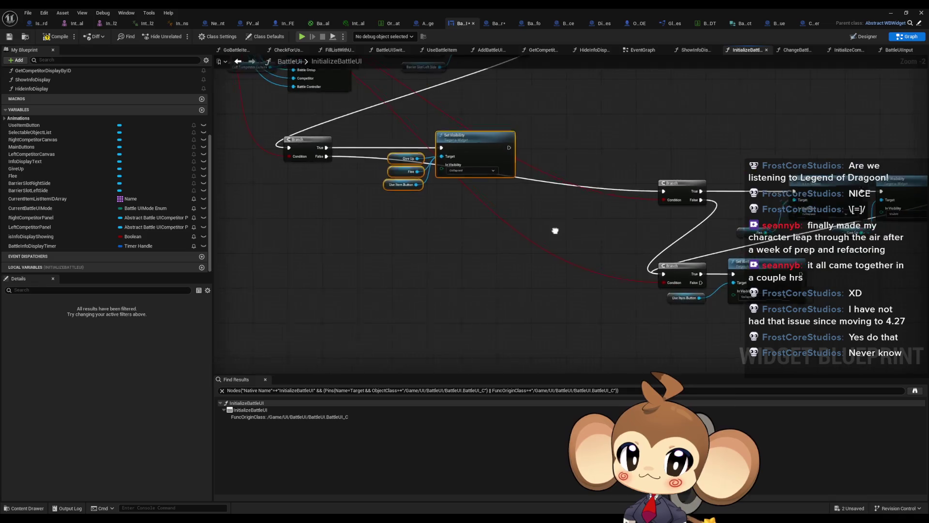
{"action": "scroll", "coordinate": [551, 213], "scroll_direction": "down", "scroll_amount": 3}
{"action": "left_click_drag", "start_coordinate": [581, 153], "coordinate": [746, 276]}
{"action": "scroll", "coordinate": [615, 195], "scroll_direction": "up", "scroll_amount": 1}
{"action": "left_click_drag", "start_coordinate": [620, 196], "coordinate": [352, 227]}
{"action": "left_click_drag", "start_coordinate": [589, 175], "coordinate": [600, 238]}
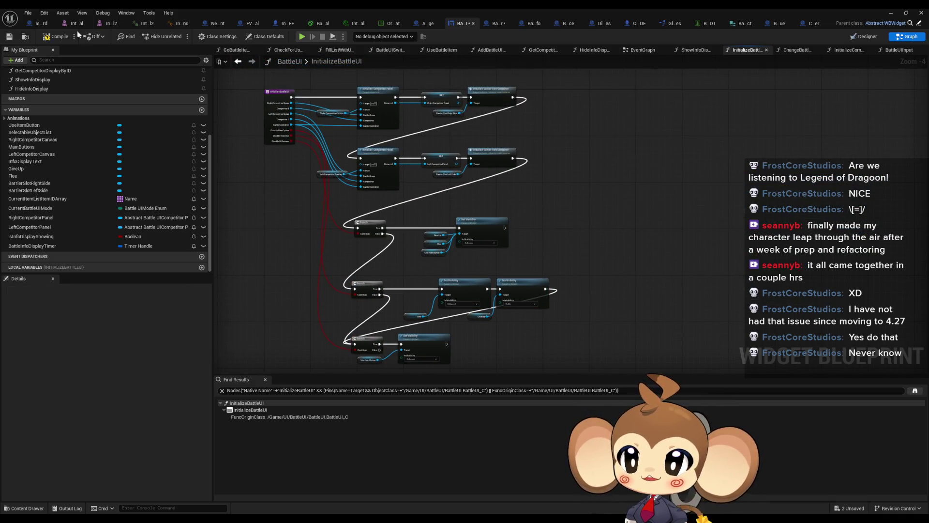
{"action": "left_click", "coordinate": [891, 14]}
{"action": "left_click", "coordinate": [180, 36]}
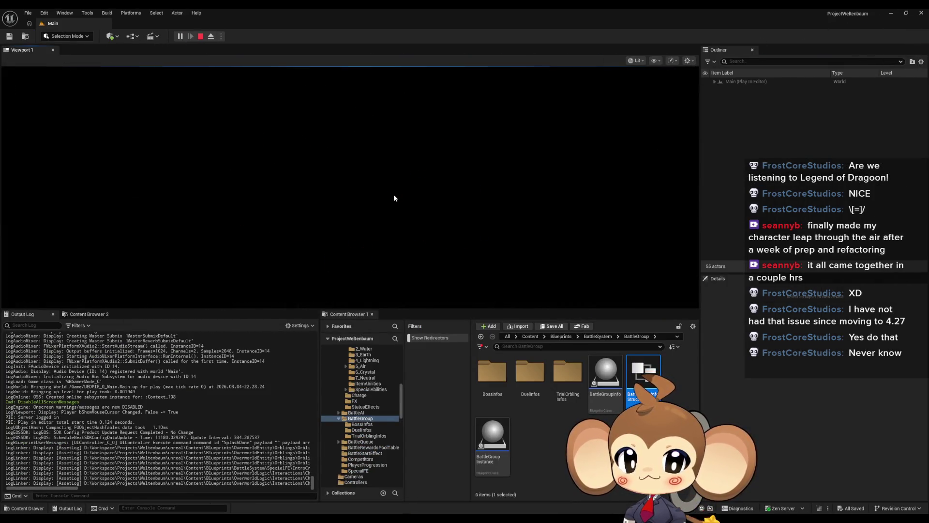
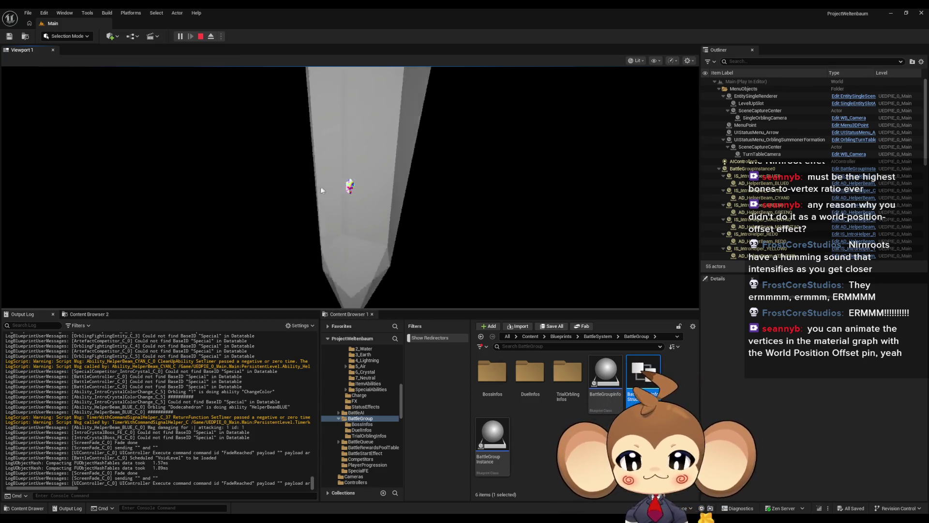
Release the game view with Shift+F1, stop play, and bring up BattleUI's InitializeBattleUI graph.
{"action": "left_click", "coordinate": [176, 81]}
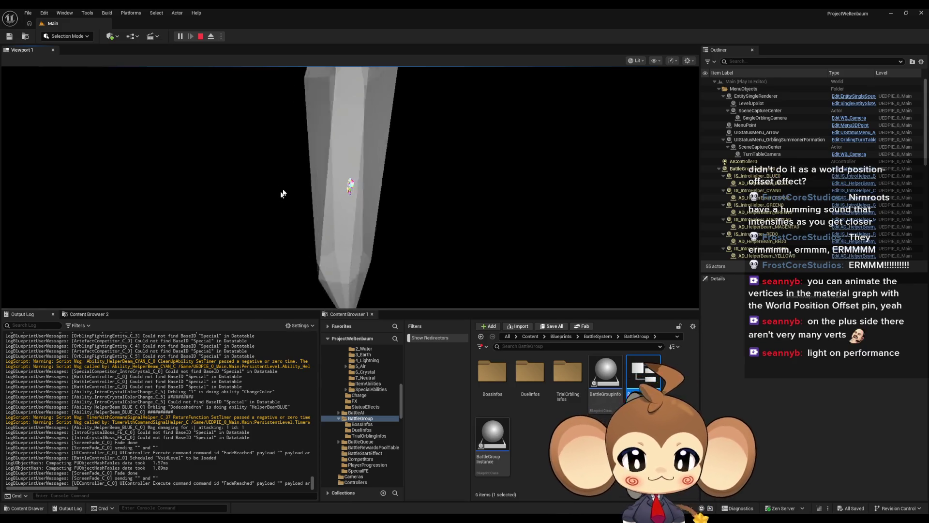
{"action": "left_click", "coordinate": [294, 173]}
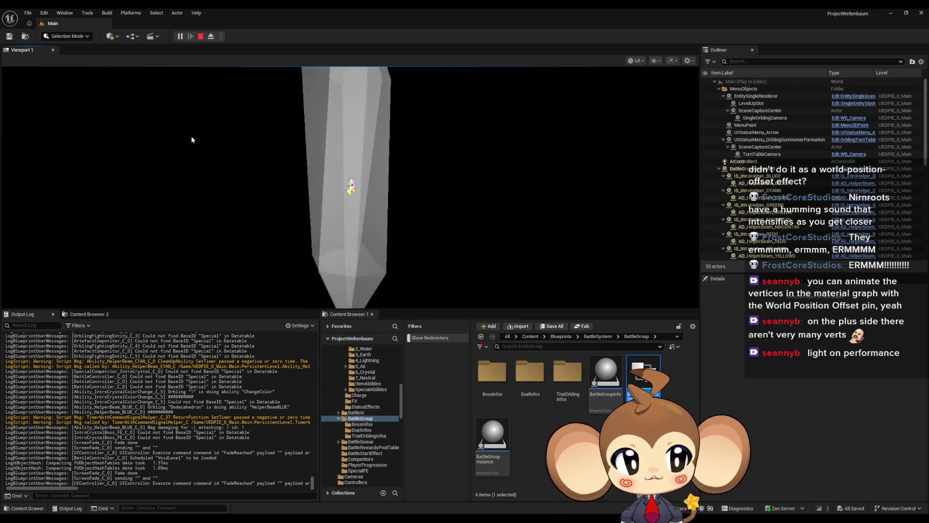
{"action": "left_click", "coordinate": [204, 130]}
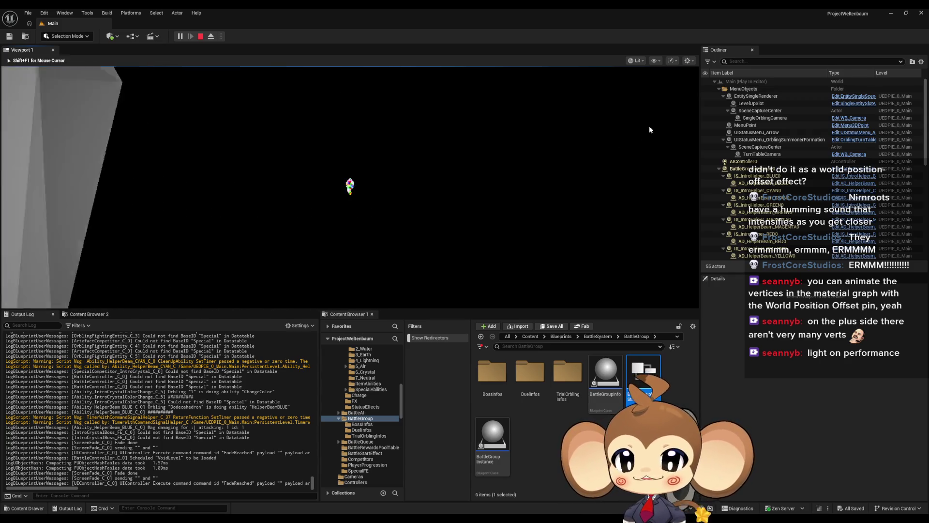
{"action": "key", "text": "shift+F1"}
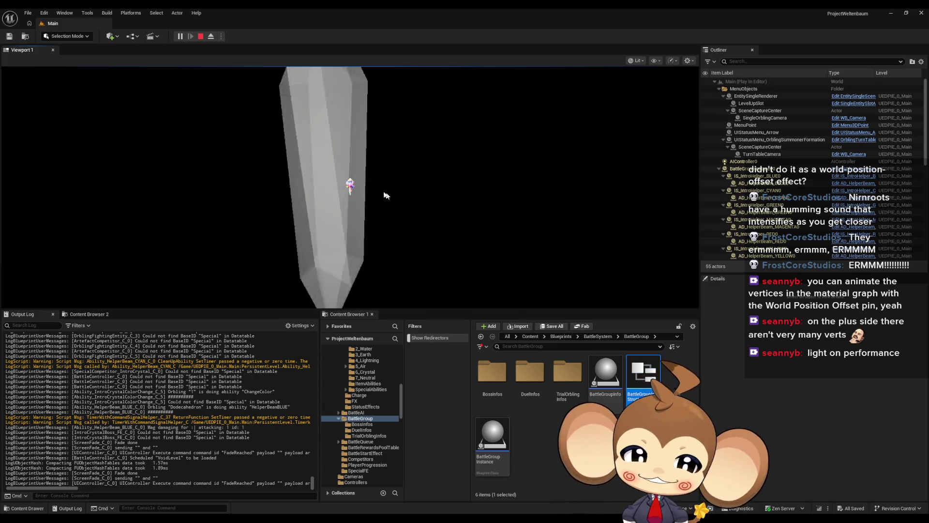
{"action": "left_click", "coordinate": [201, 36]}
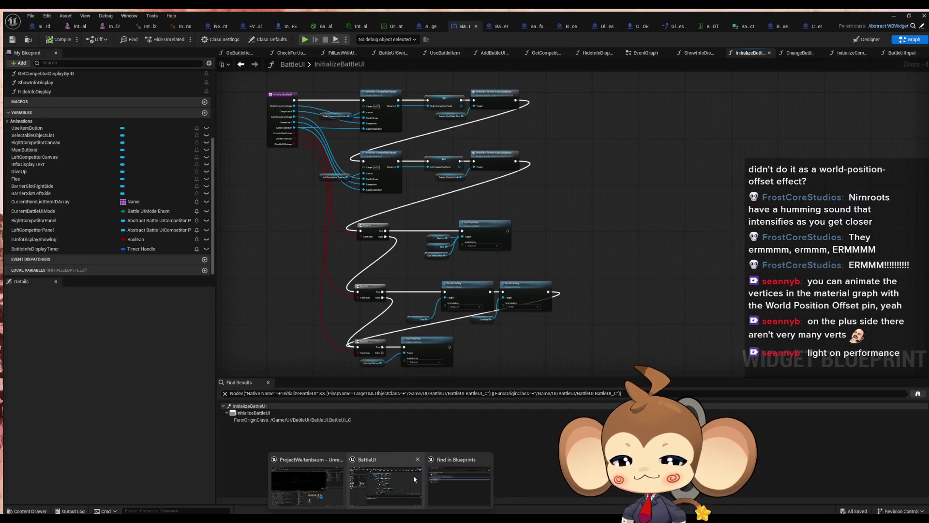
{"action": "left_click", "coordinate": [413, 475]}
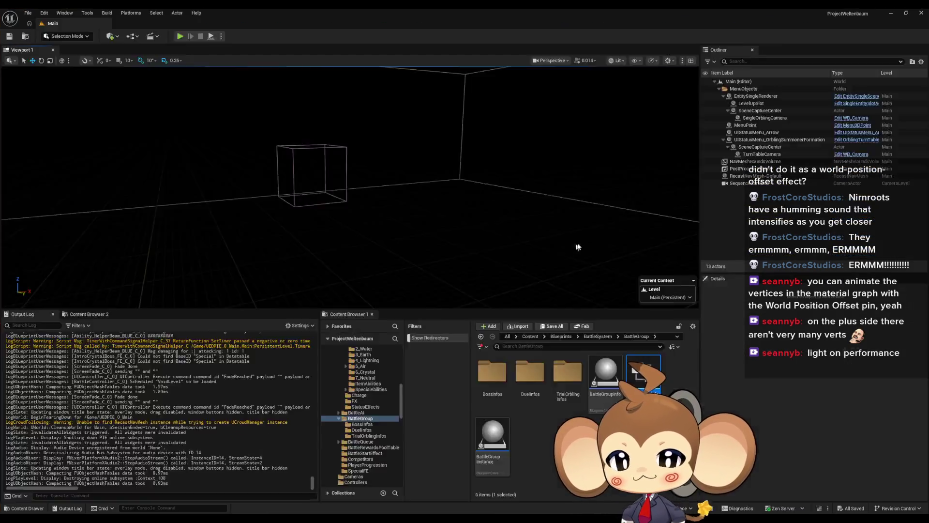
{"action": "left_click_drag", "start_coordinate": [597, 296], "coordinate": [603, 270]}
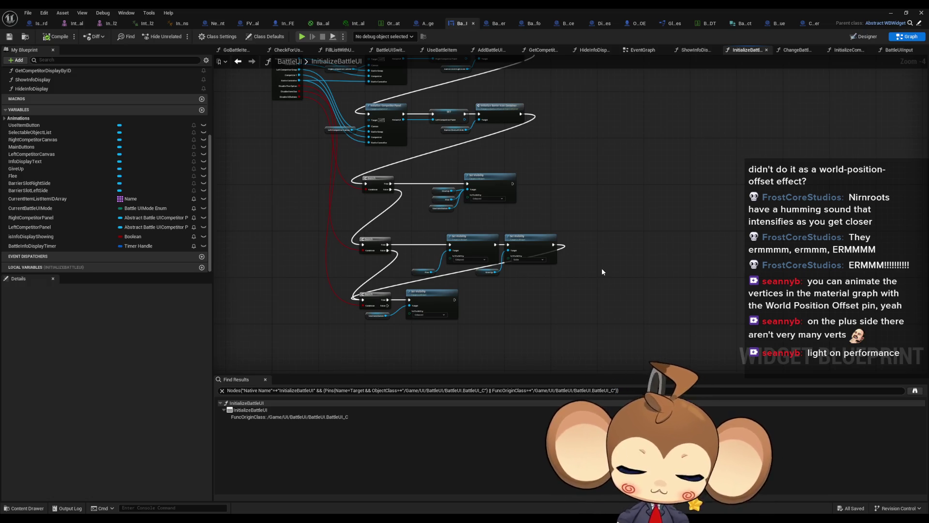
Delete the 'remove buttons for this fight' note from the IssueBoard EventGraph.
{"action": "left_click", "coordinate": [43, 24]}
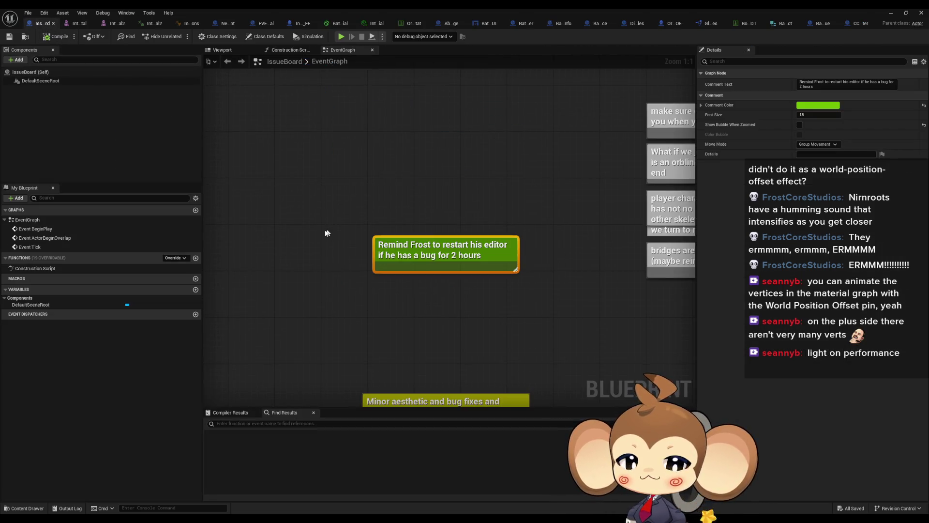
{"action": "left_click", "coordinate": [311, 267]}
{"action": "scroll", "coordinate": [311, 266], "scroll_direction": "down", "scroll_amount": 12}
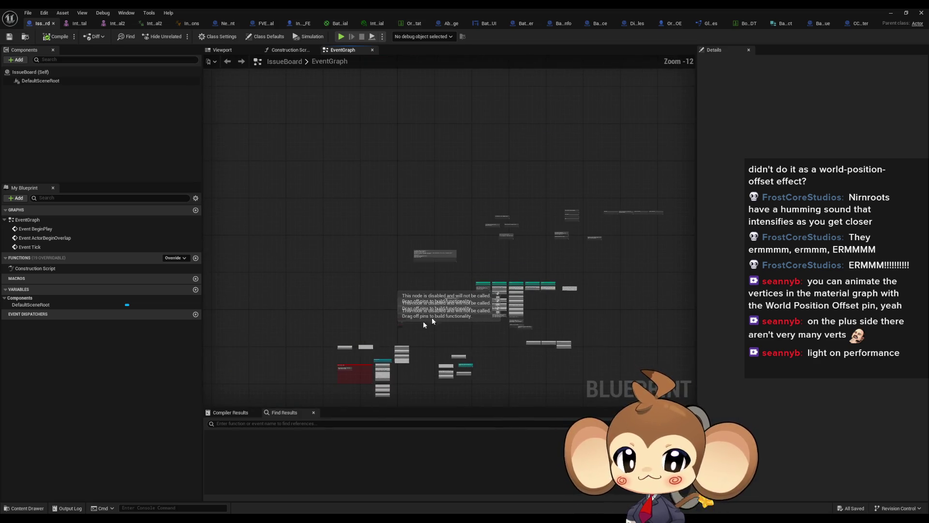
{"action": "mouse_move", "coordinate": [423, 321]}
{"action": "left_mouse_down"}
{"action": "mouse_move", "coordinate": [375, 365]}
{"action": "mouse_move", "coordinate": [361, 353]}
{"action": "mouse_move", "coordinate": [212, 401]}
{"action": "mouse_move", "coordinate": [227, 381]}
{"action": "left_mouse_up"}
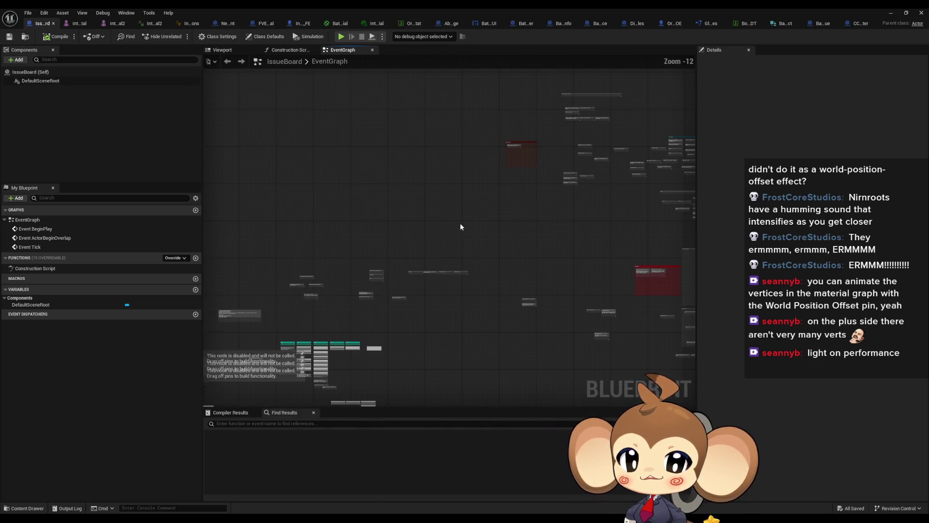
{"action": "left_click_drag", "start_coordinate": [460, 226], "coordinate": [317, 322]}
{"action": "scroll", "coordinate": [384, 254], "scroll_direction": "up", "scroll_amount": 12}
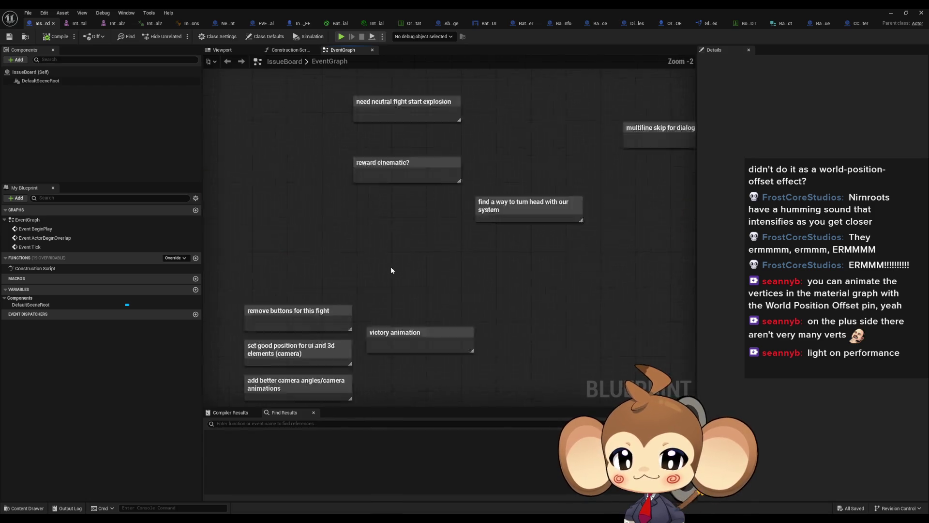
{"action": "left_click_drag", "start_coordinate": [401, 250], "coordinate": [403, 251]}
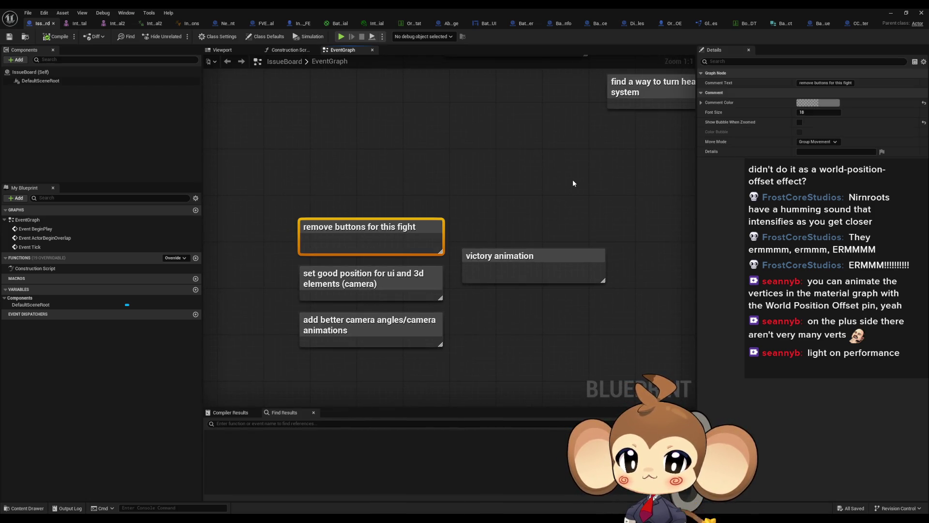
{"action": "key", "text": "Delete"}
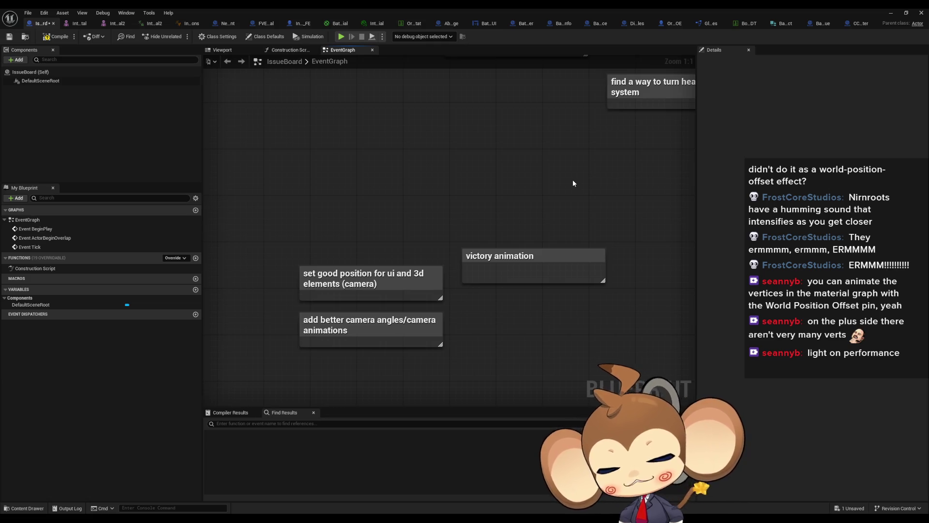
Move the two camera notes and the victory animation note closer together.
{"action": "mouse_move", "coordinate": [333, 280]}
{"action": "left_mouse_down"}
{"action": "mouse_move", "coordinate": [367, 326]}
{"action": "mouse_move", "coordinate": [355, 279]}
{"action": "left_mouse_up"}
{"action": "left_click", "coordinate": [491, 216]}
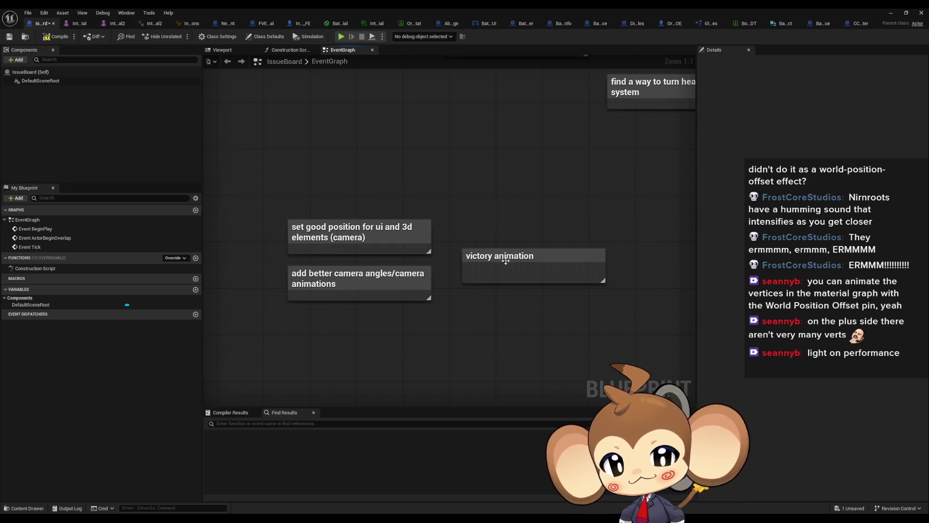
{"action": "left_click_drag", "start_coordinate": [506, 260], "coordinate": [483, 255]}
{"action": "left_click", "coordinate": [545, 178]}
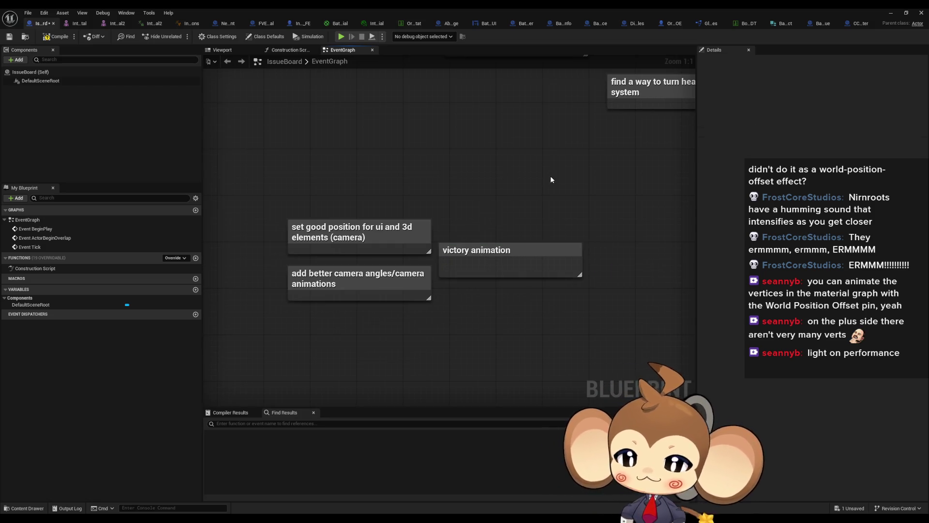
{"action": "left_click", "coordinate": [890, 13]}
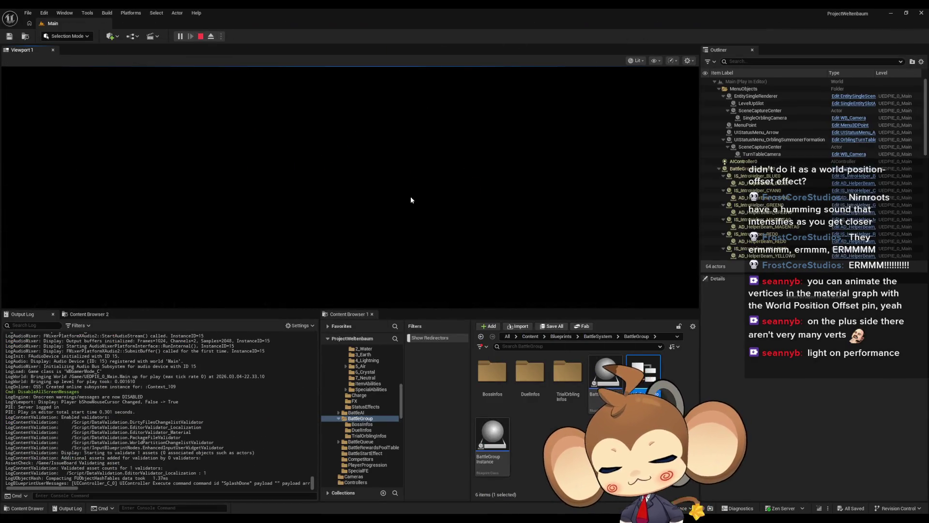
Watch the intro battle full screen until the Crystal turns green, then exit full screen.
{"action": "key", "text": "F11"}
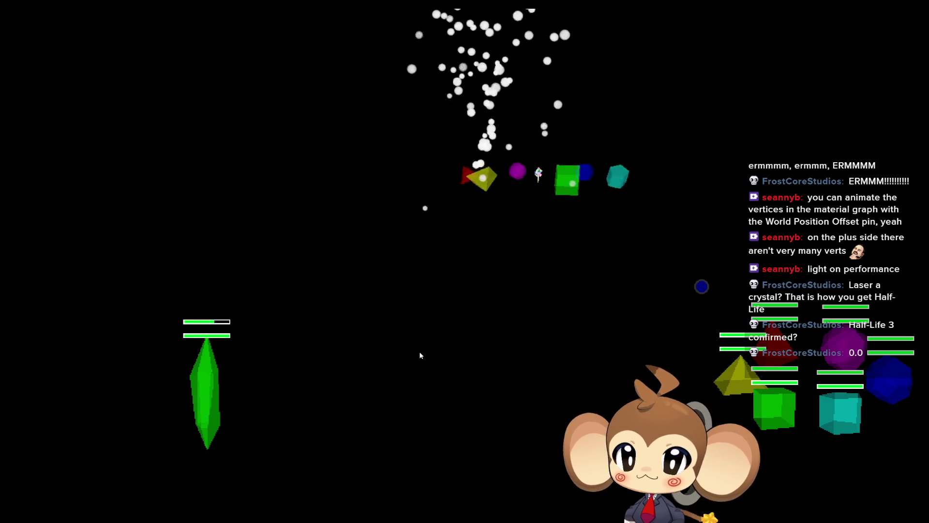
{"action": "key", "text": "F11"}
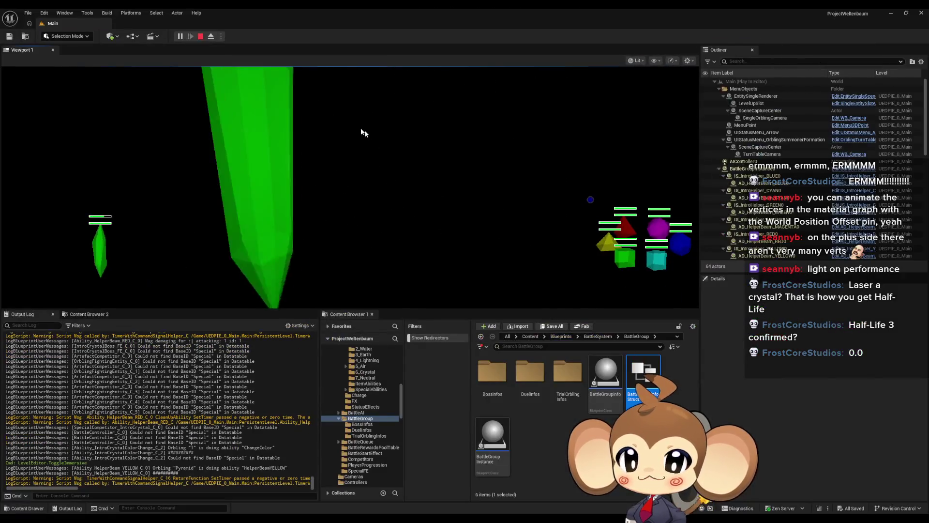
Stop the play session with Esc.
{"action": "key", "text": "Escape"}
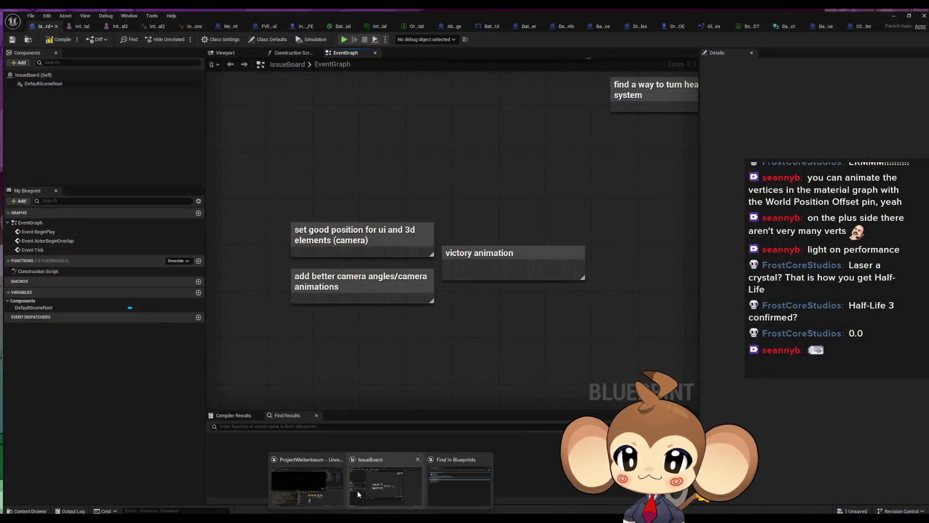
Bring IssueBoard forward and close the first five asset editor tabs, answering the material save prompt.
{"action": "left_click", "coordinate": [357, 490]}
{"action": "left_click", "coordinate": [356, 227]}
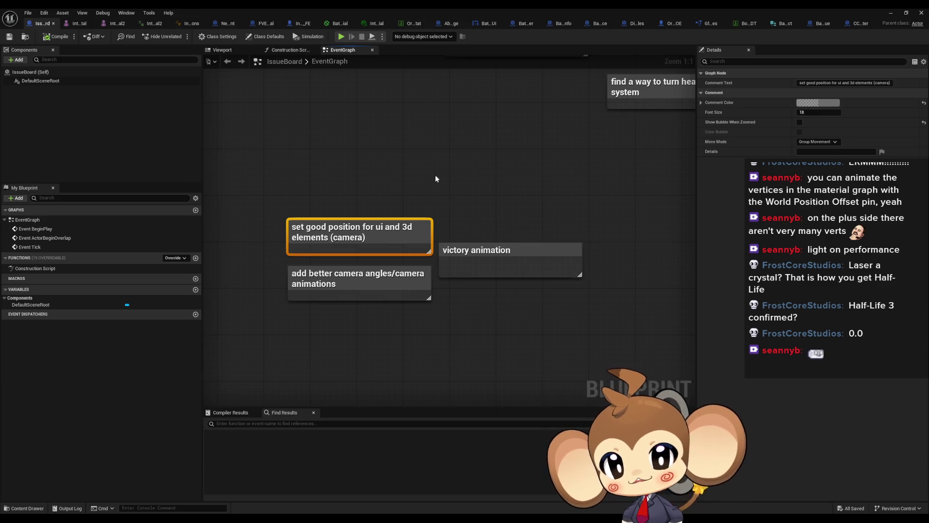
{"action": "left_click", "coordinate": [434, 197]}
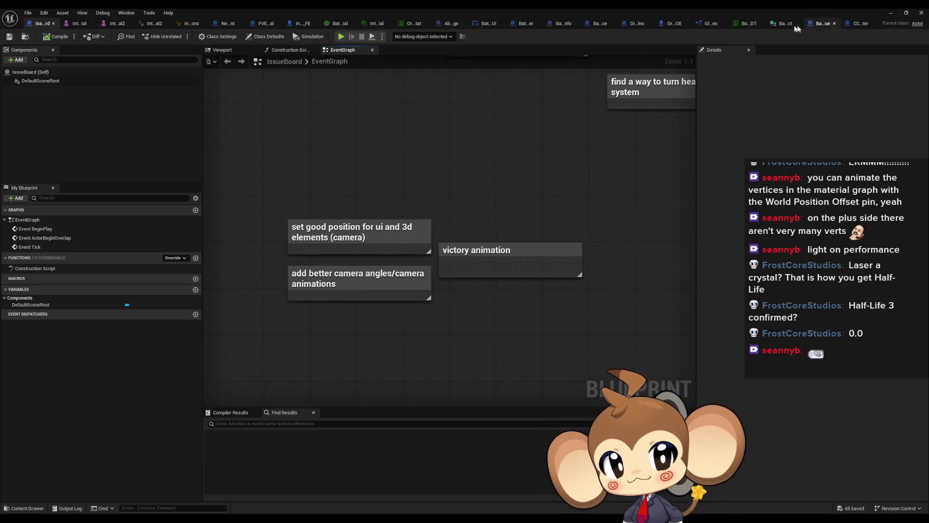
{"action": "left_click", "coordinate": [521, 23]}
{"action": "left_click", "coordinate": [503, 23]}
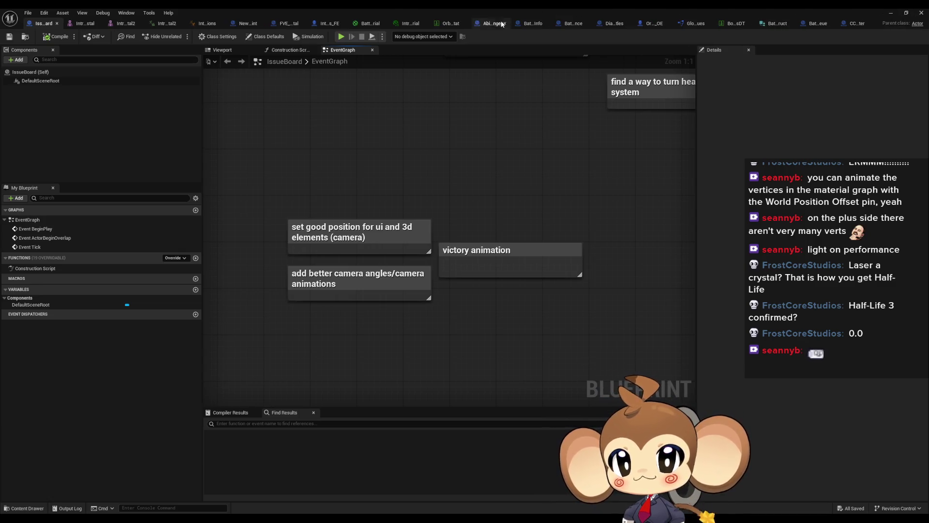
{"action": "left_click", "coordinate": [489, 24]}
{"action": "left_click", "coordinate": [479, 23]}
{"action": "left_click", "coordinate": [467, 24]}
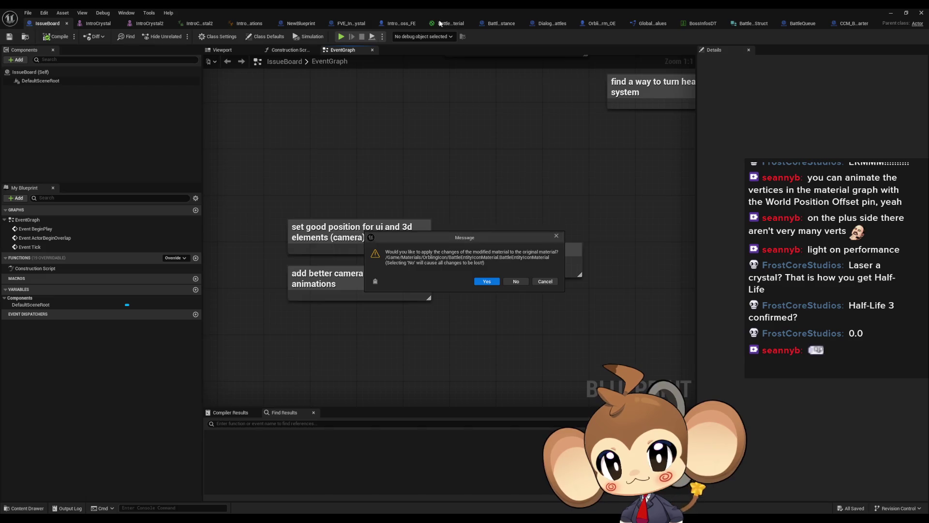
{"action": "left_click", "coordinate": [555, 236]}
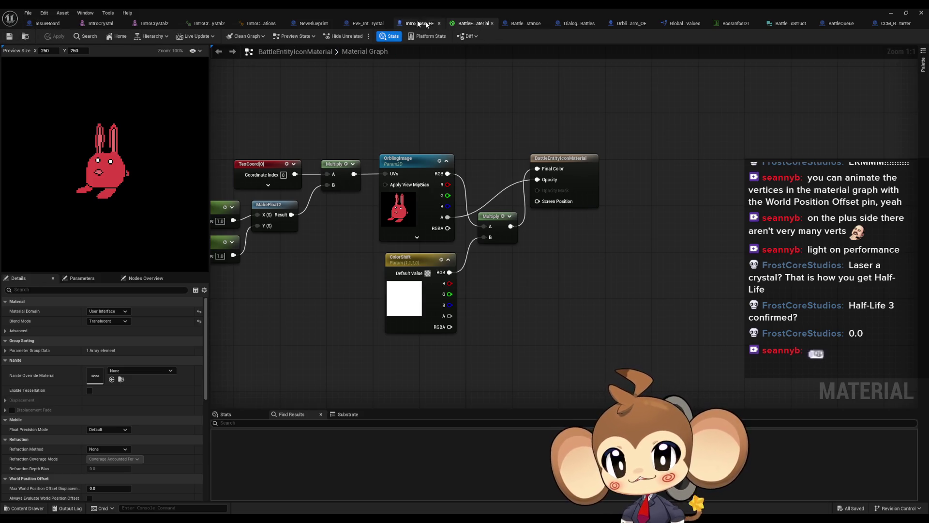
Close the remaining asset editors, including BattleGroupInfoStruct, NewBlueprint and the crystal assets.
{"action": "middle_click", "coordinate": [483, 24]}
{"action": "middle_click", "coordinate": [483, 24]}
{"action": "middle_click", "coordinate": [486, 23]}
{"action": "middle_click", "coordinate": [486, 22]}
{"action": "middle_click", "coordinate": [489, 23]}
{"action": "middle_click", "coordinate": [488, 22]}
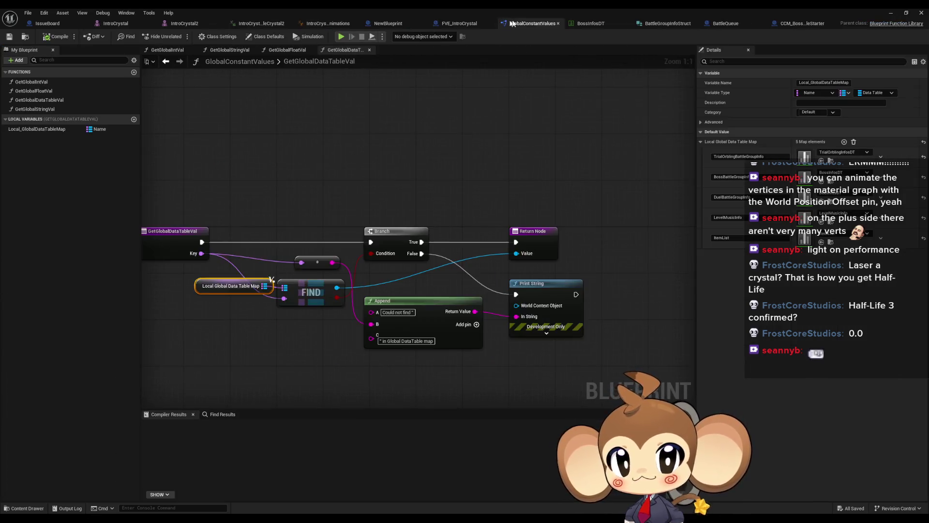
{"action": "middle_click", "coordinate": [513, 23]}
{"action": "middle_click", "coordinate": [536, 22]}
{"action": "middle_click", "coordinate": [536, 22]}
{"action": "left_click", "coordinate": [477, 23]}
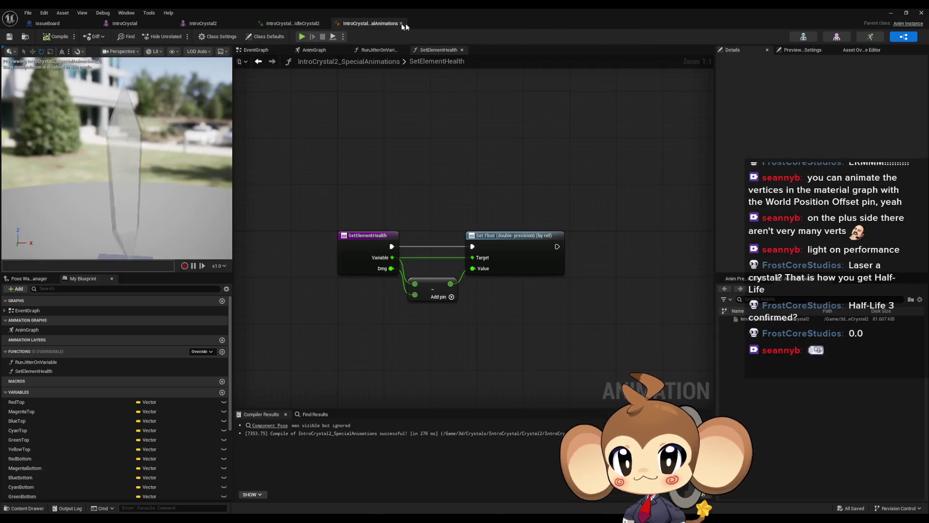
{"action": "left_click", "coordinate": [401, 23]}
{"action": "left_click", "coordinate": [325, 23]}
{"action": "left_click", "coordinate": [247, 23]}
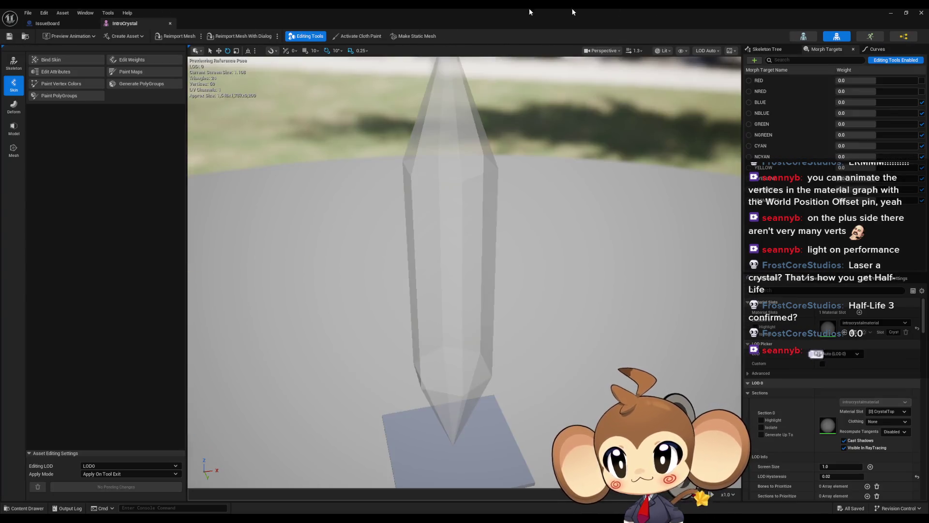
{"action": "left_click", "coordinate": [170, 23]}
{"action": "left_click", "coordinate": [92, 24]}
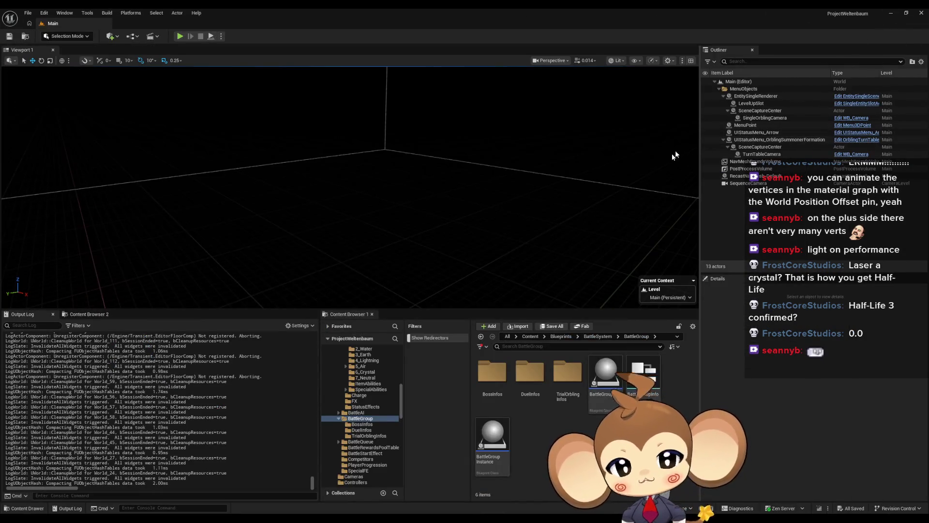
Return the Content Browser to the Content root and clear the Output Log.
{"action": "left_click", "coordinate": [531, 336]}
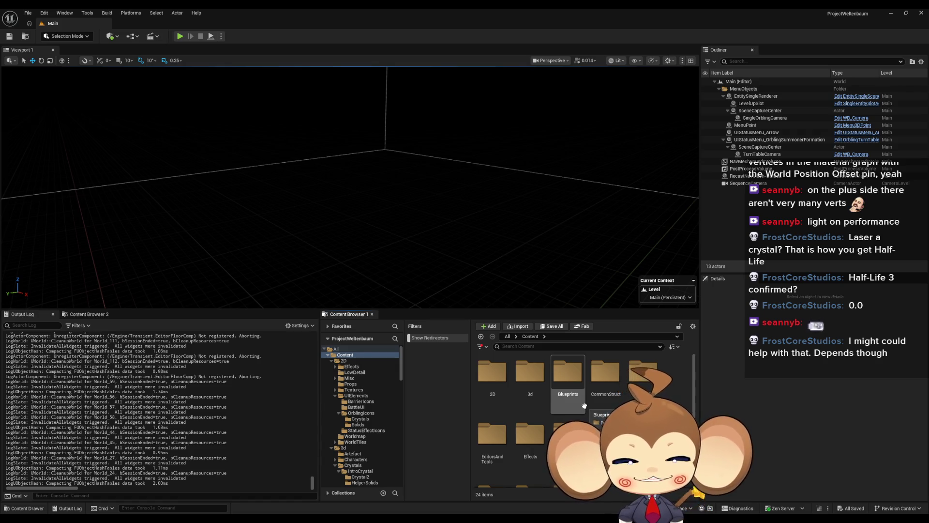
{"action": "scroll", "coordinate": [680, 404], "scroll_direction": "down", "scroll_amount": 1}
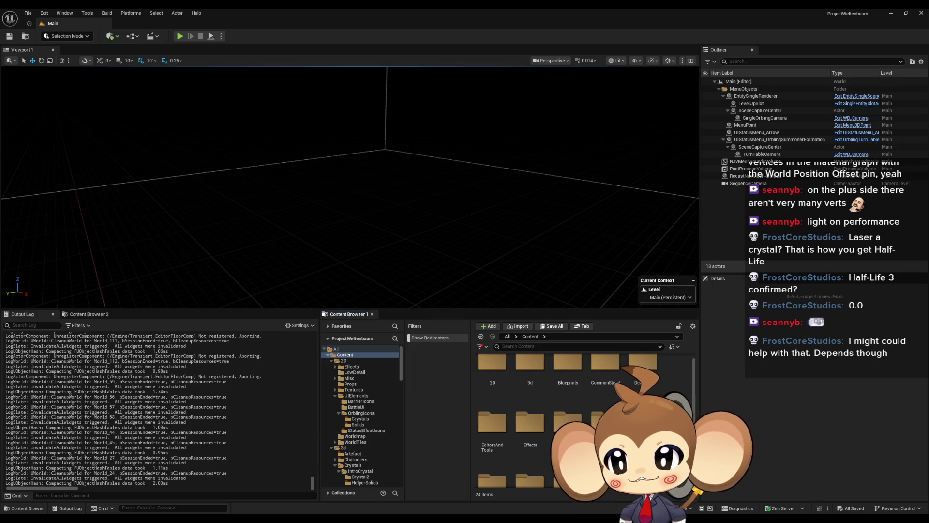
{"action": "scroll", "coordinate": [680, 402], "scroll_direction": "up", "scroll_amount": 1}
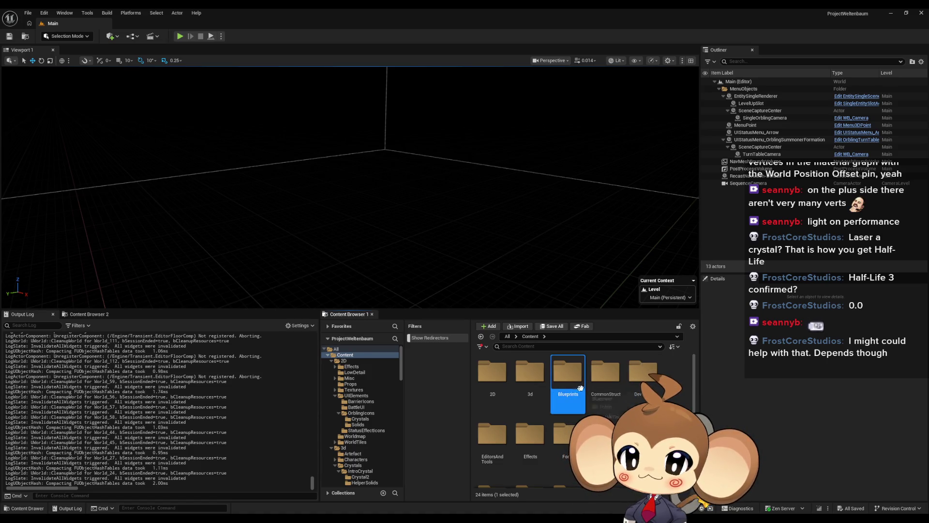
{"action": "right_click", "coordinate": [258, 340]}
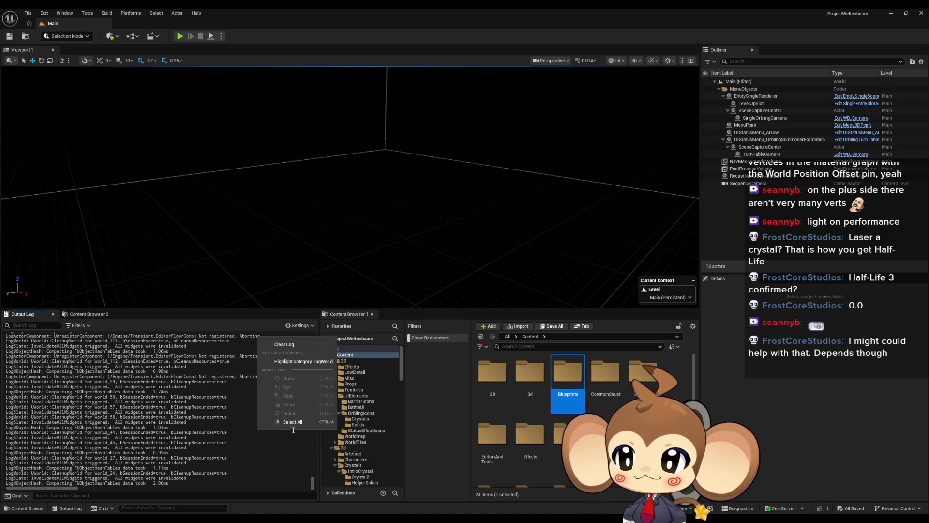
{"action": "left_click", "coordinate": [294, 345]}
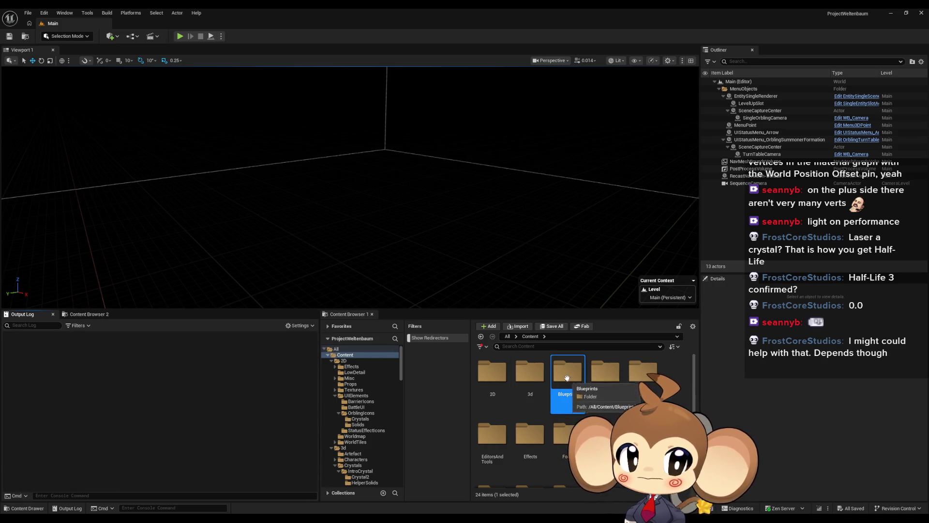
Open the UI folder, then the BattleUI folder and the BattleUI widget blueprint.
{"action": "scroll", "coordinate": [578, 387], "scroll_direction": "down", "scroll_amount": 1}
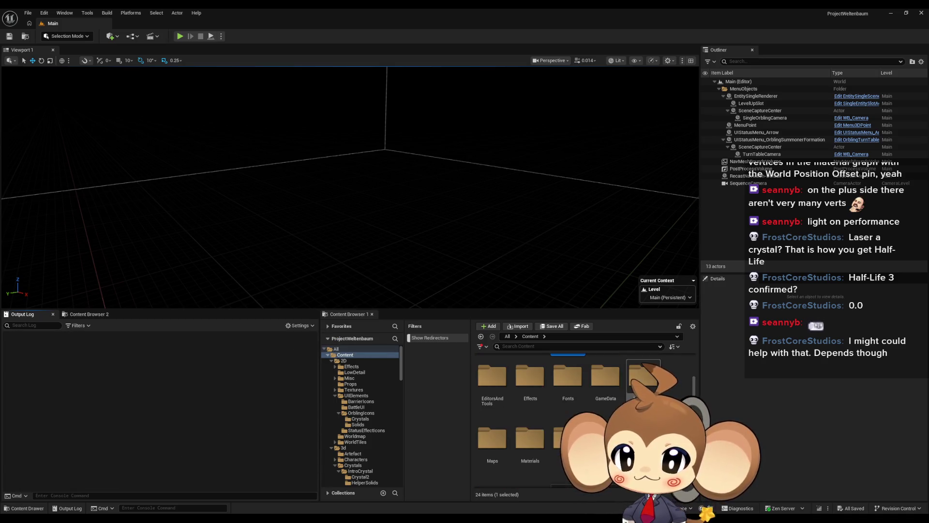
{"action": "scroll", "coordinate": [548, 437], "scroll_direction": "down", "scroll_amount": 3}
{"action": "double_click", "coordinate": [548, 437]}
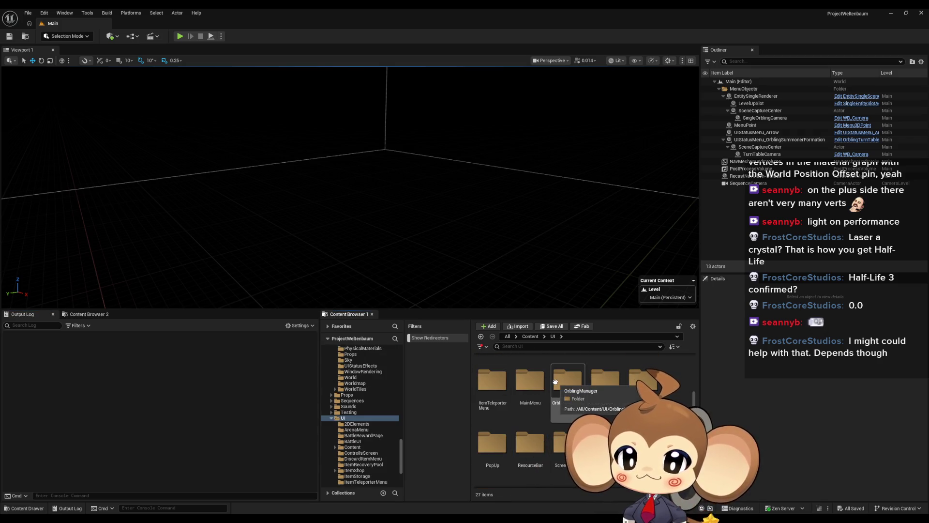
{"action": "scroll", "coordinate": [595, 385], "scroll_direction": "up", "scroll_amount": 3}
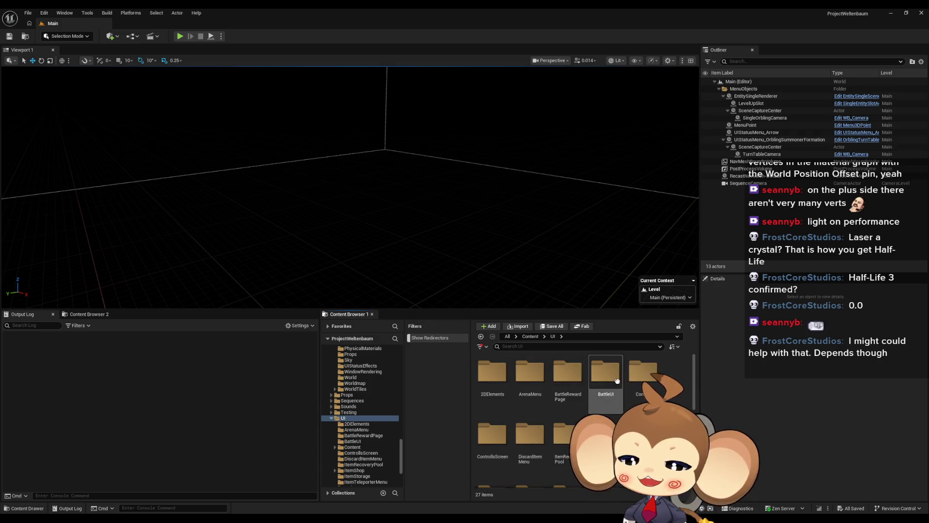
{"action": "double_click", "coordinate": [606, 375]}
{"action": "double_click", "coordinate": [537, 389]}
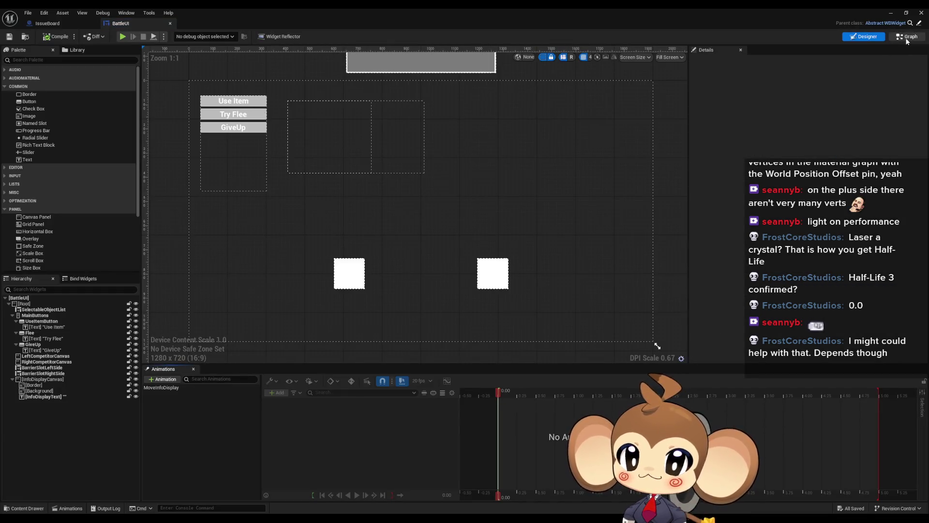
Inspect BattleUI's barrier slots and RightCompetitorCanvas, then minimize it and select BattleUI_ArtefactDisplayRight.
{"action": "left_click", "coordinate": [907, 37]}
{"action": "left_click", "coordinate": [864, 37]}
{"action": "left_click", "coordinate": [499, 270]}
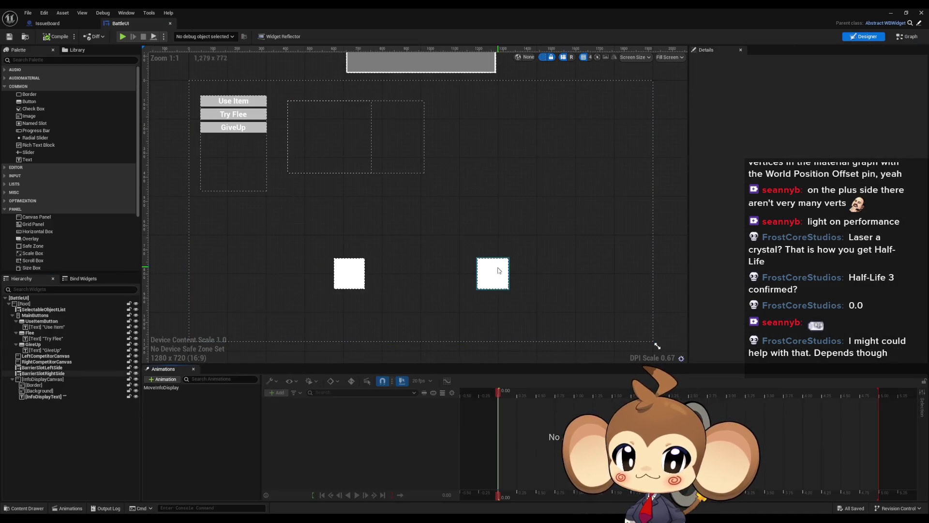
{"action": "left_click", "coordinate": [496, 272]}
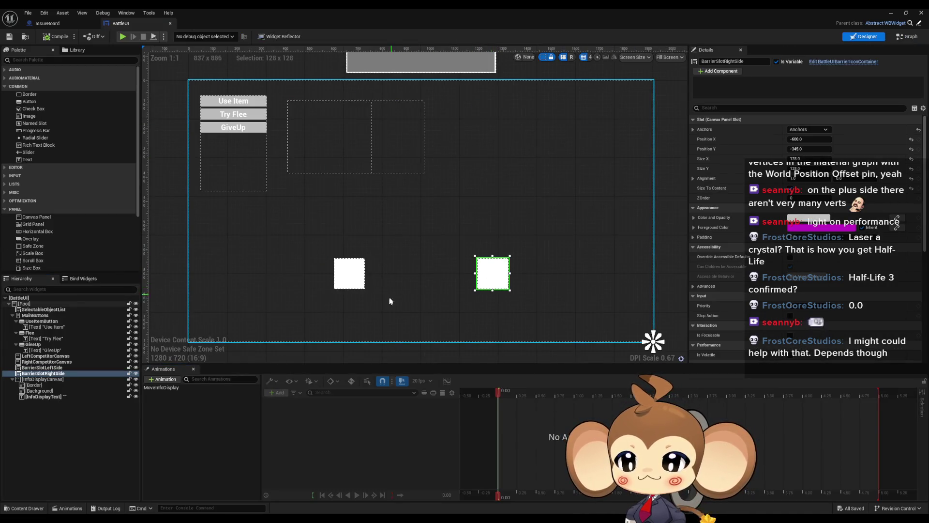
{"action": "left_click", "coordinate": [337, 277]}
{"action": "left_click", "coordinate": [57, 362]}
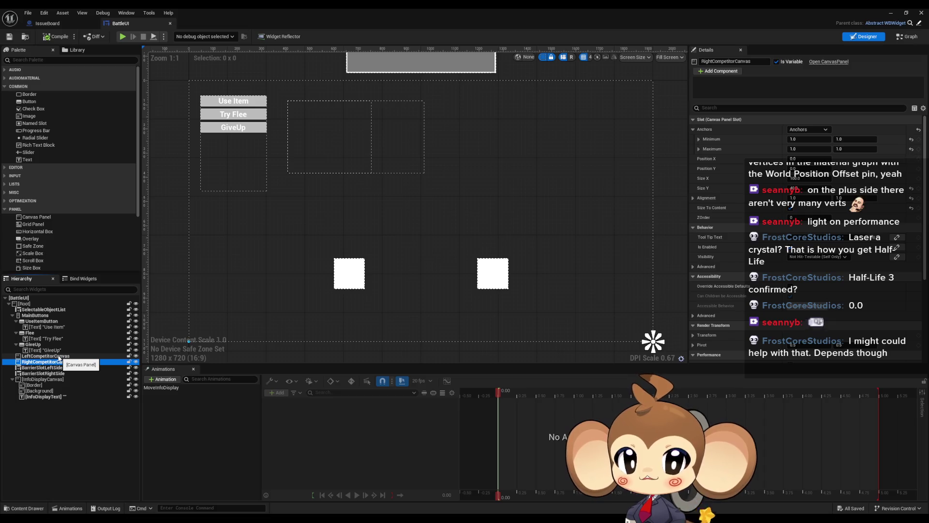
{"action": "left_click", "coordinate": [891, 13]}
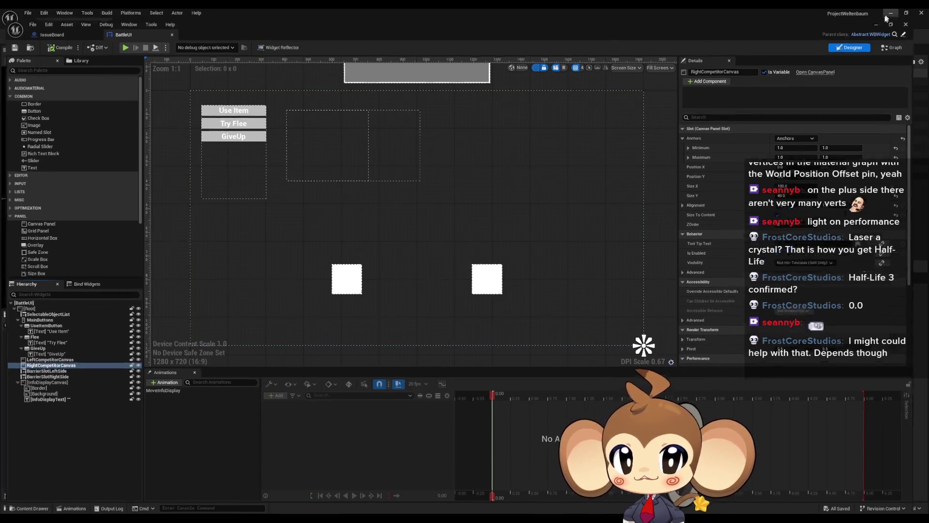
{"action": "left_click", "coordinate": [571, 396]}
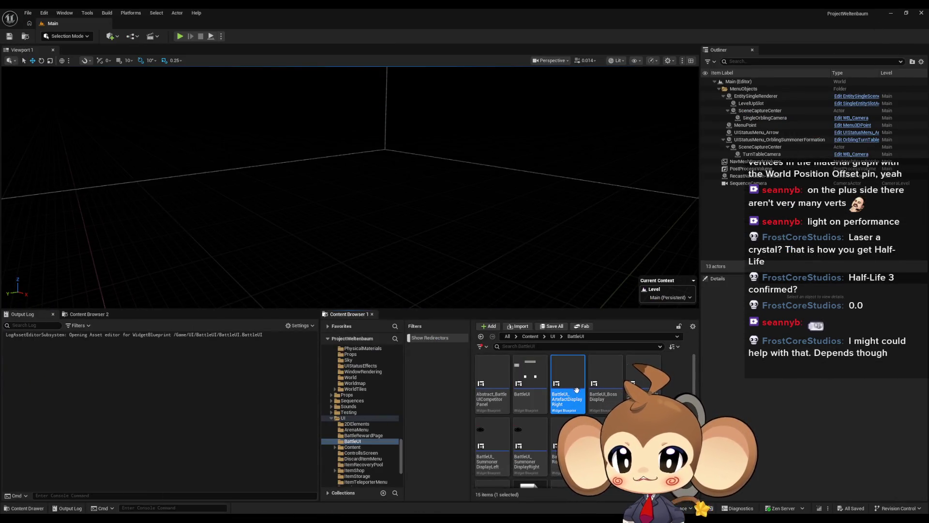
Open BattleUI_BossDisplay, check its SizeCanvas width of 512, then return to BattleUI.
{"action": "double_click", "coordinate": [605, 382]}
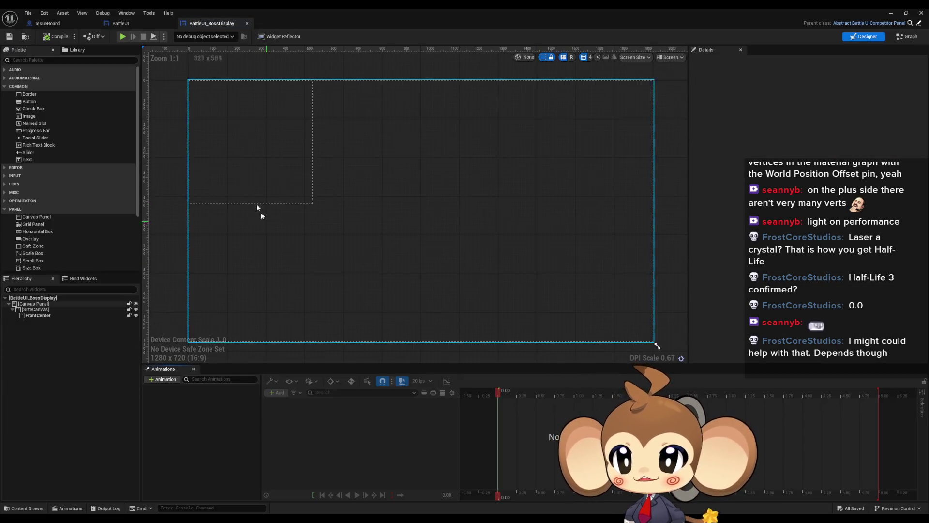
{"action": "left_click", "coordinate": [237, 169]}
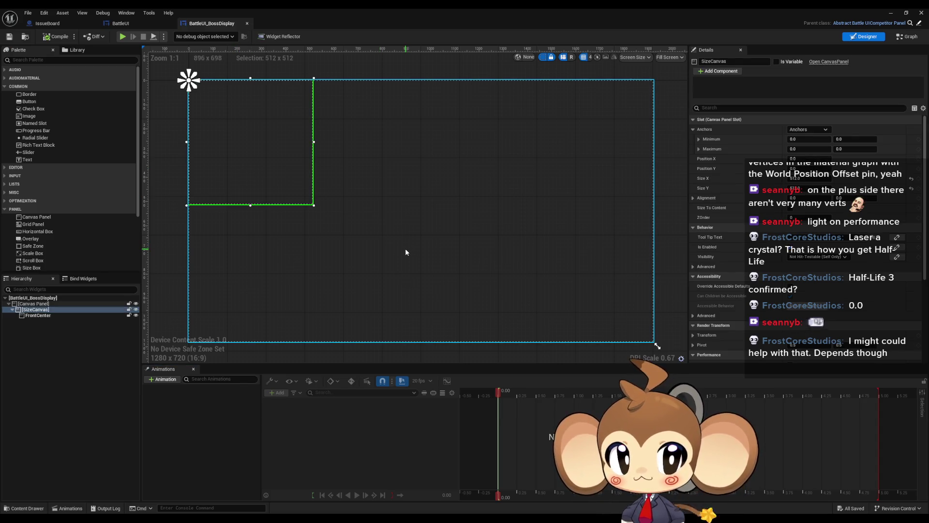
{"action": "left_click", "coordinate": [818, 178]}
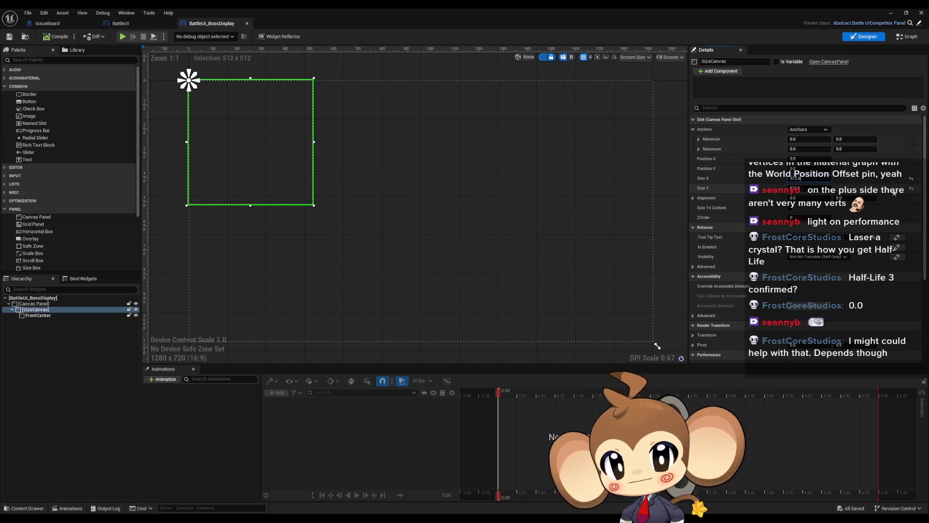
{"action": "left_click", "coordinate": [121, 23]}
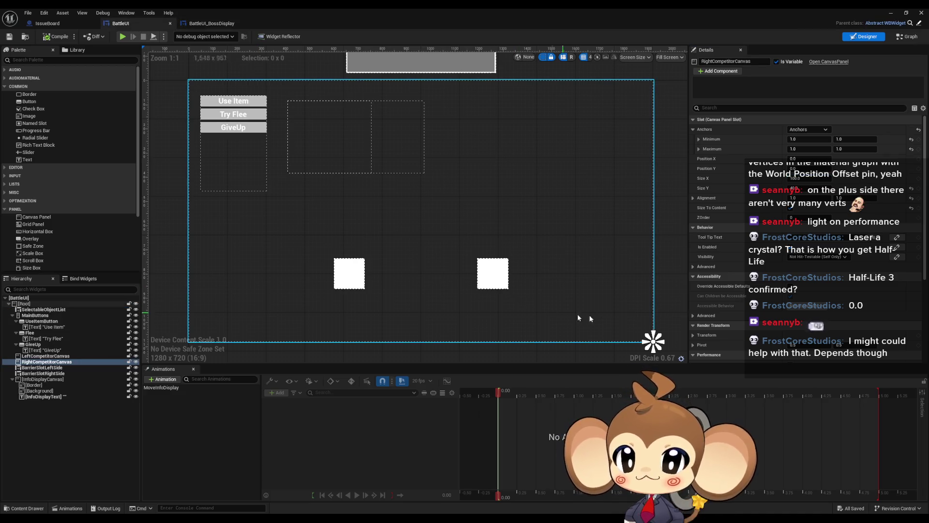
Add BattleUI_SummonerDisplayRight inside RightCompetitorCanvas and make it Size To Content at 512 x 512.
{"action": "double_click", "coordinate": [536, 8]}
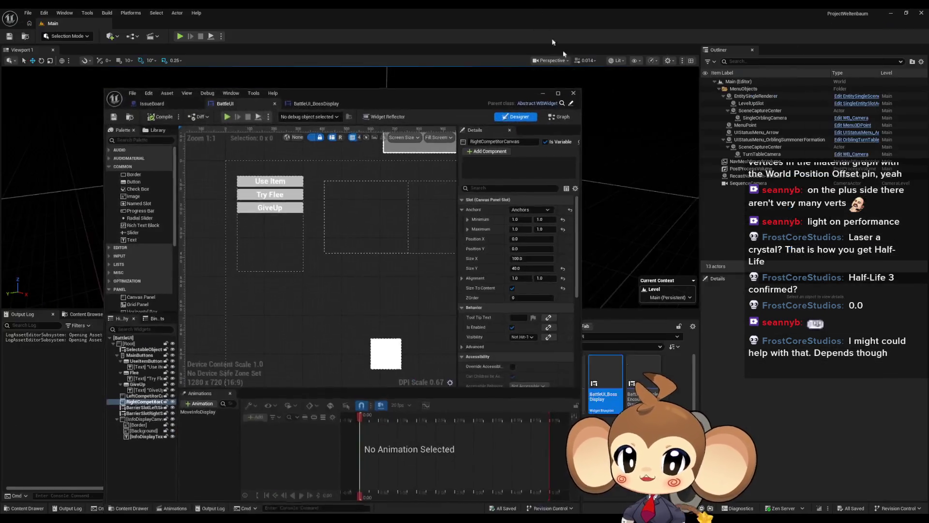
{"action": "mouse_move", "coordinate": [407, 97]}
{"action": "left_mouse_down"}
{"action": "mouse_move", "coordinate": [299, 89]}
{"action": "mouse_move", "coordinate": [326, 88]}
{"action": "mouse_move", "coordinate": [297, 108]}
{"action": "left_mouse_up"}
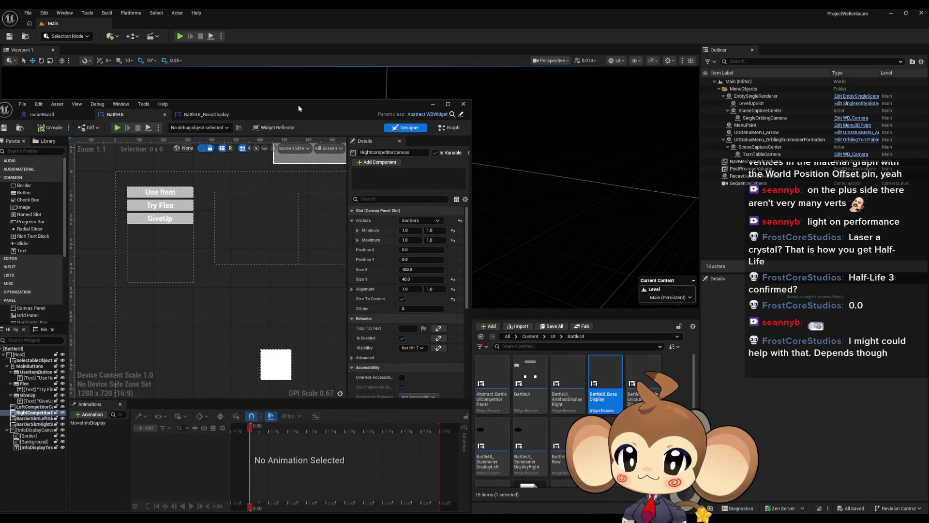
{"action": "left_click", "coordinate": [490, 384]}
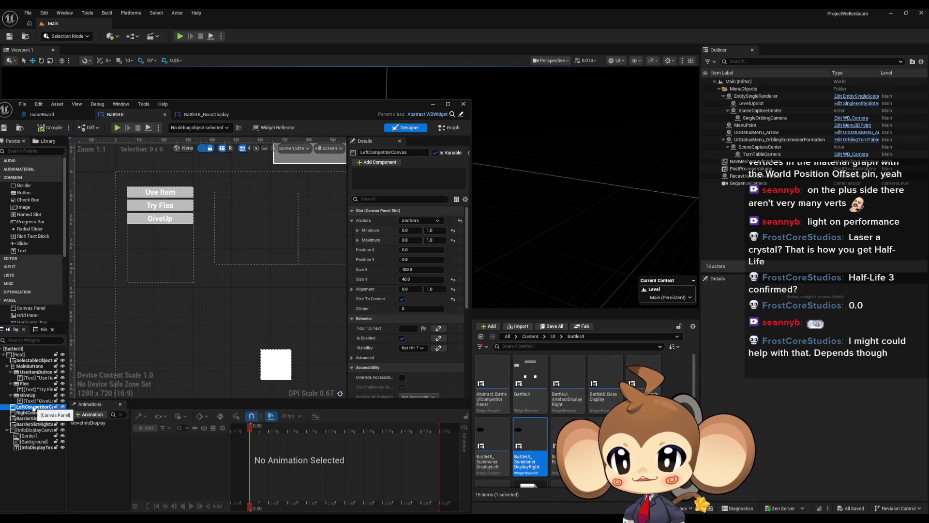
{"action": "mouse_move", "coordinate": [533, 439]}
{"action": "left_mouse_down"}
{"action": "mouse_move", "coordinate": [126, 434]}
{"action": "mouse_move", "coordinate": [35, 412]}
{"action": "left_mouse_up"}
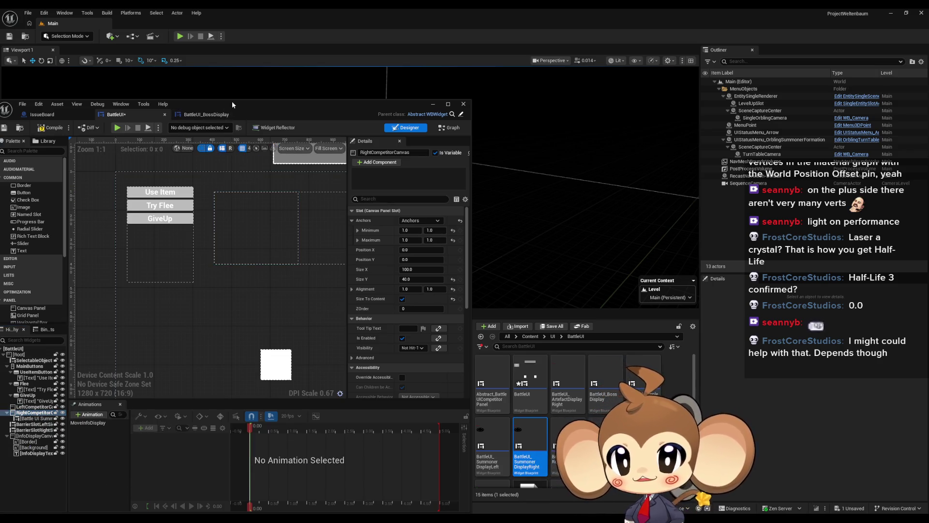
{"action": "double_click", "coordinate": [231, 101]}
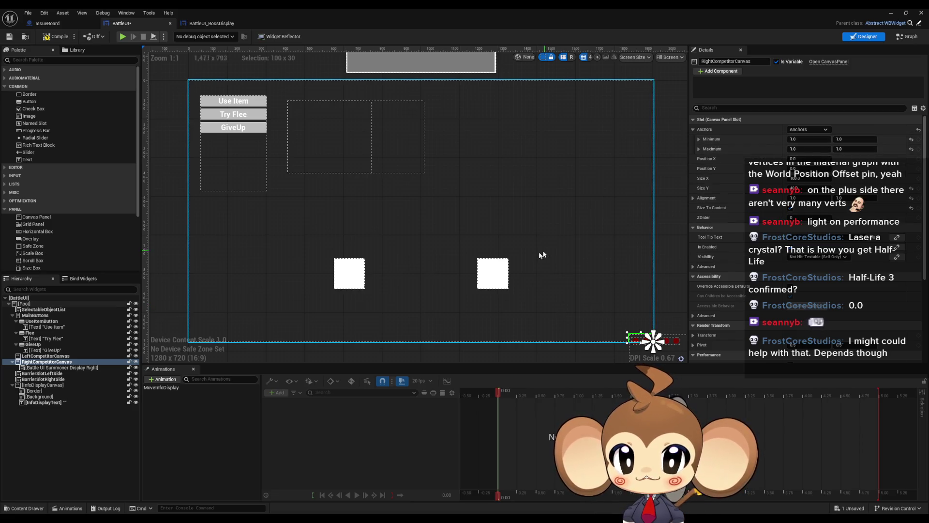
{"action": "left_click", "coordinate": [35, 368]}
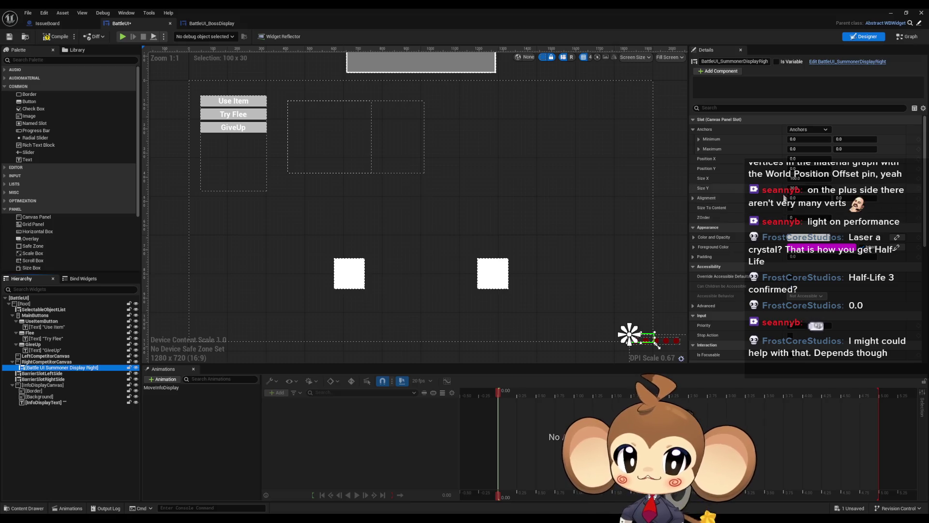
{"action": "left_click", "coordinate": [792, 210]}
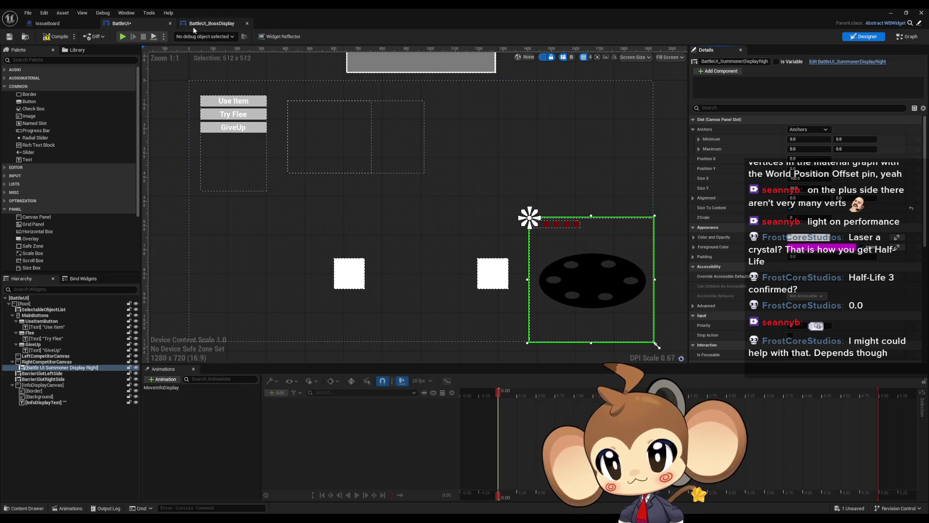
{"action": "double_click", "coordinate": [338, 8]}
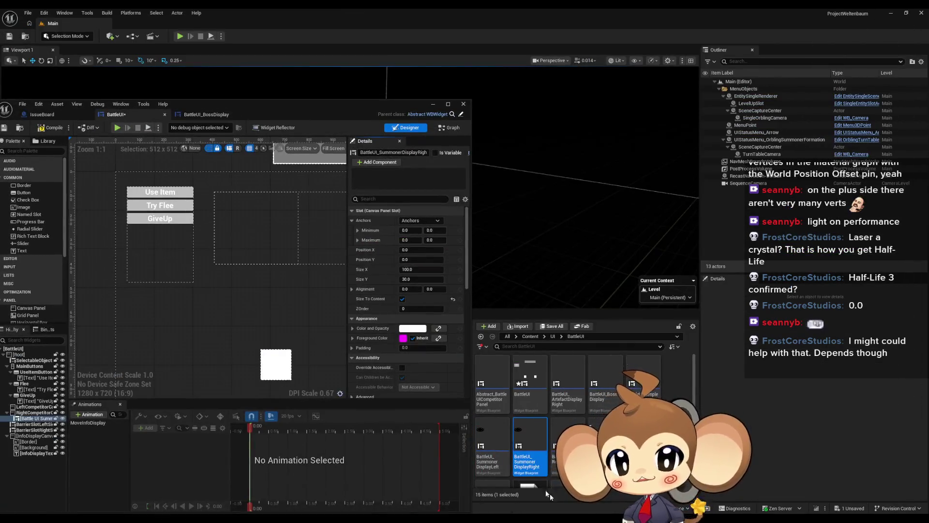
{"action": "double_click", "coordinate": [527, 440]}
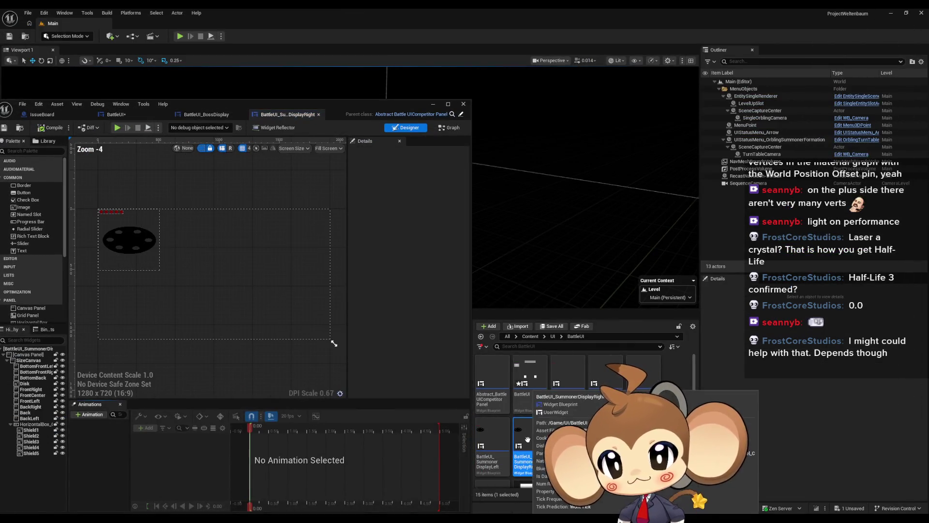
{"action": "double_click", "coordinate": [255, 103]}
{"action": "scroll", "coordinate": [300, 257], "scroll_direction": "up", "scroll_amount": 4}
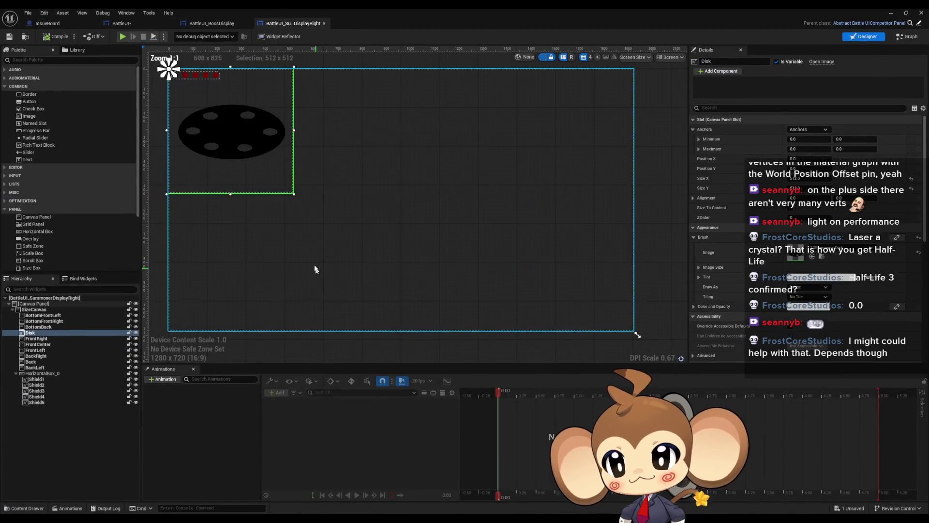
{"action": "left_click", "coordinate": [37, 338]}
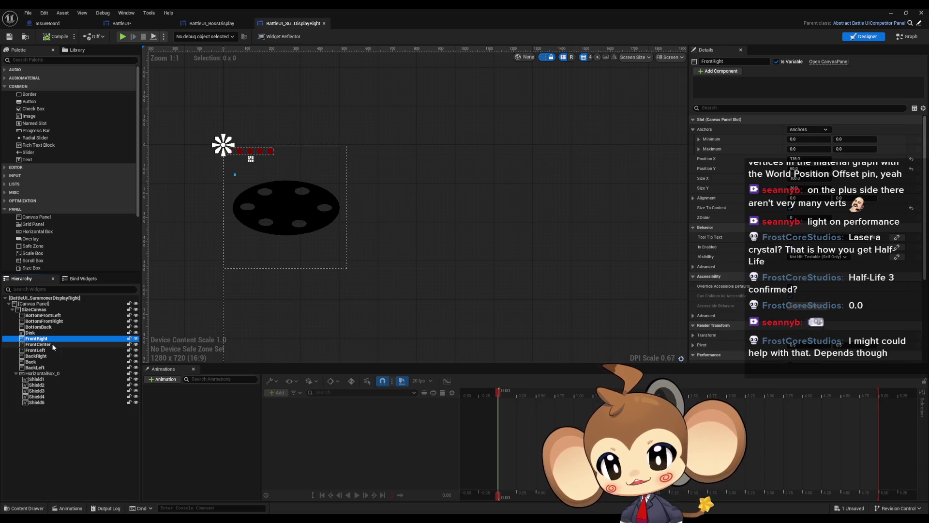
{"action": "left_click", "coordinate": [53, 344]}
{"action": "key", "text": "Down"}
{"action": "key", "text": "Down"}
{"action": "key", "text": "Down"}
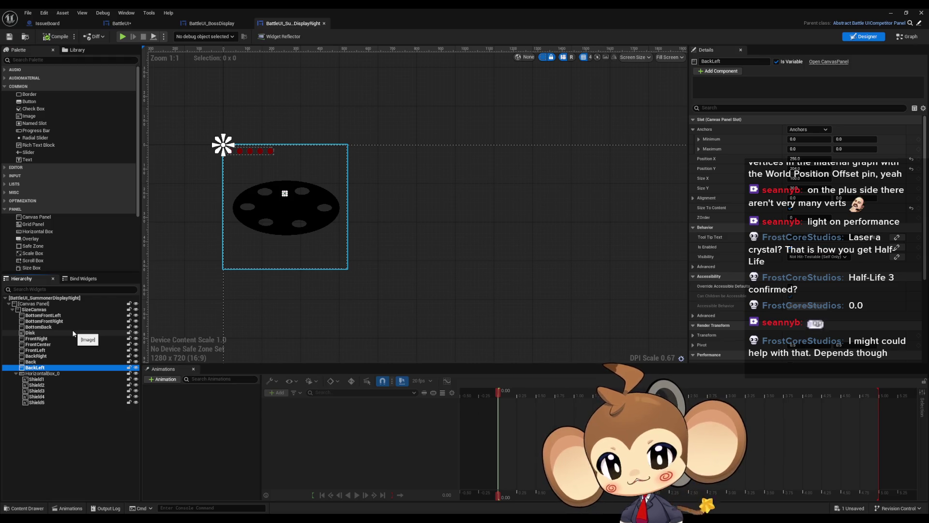
{"action": "key", "text": "Up"}
{"action": "key", "text": "Up"}
{"action": "key", "text": "Up"}
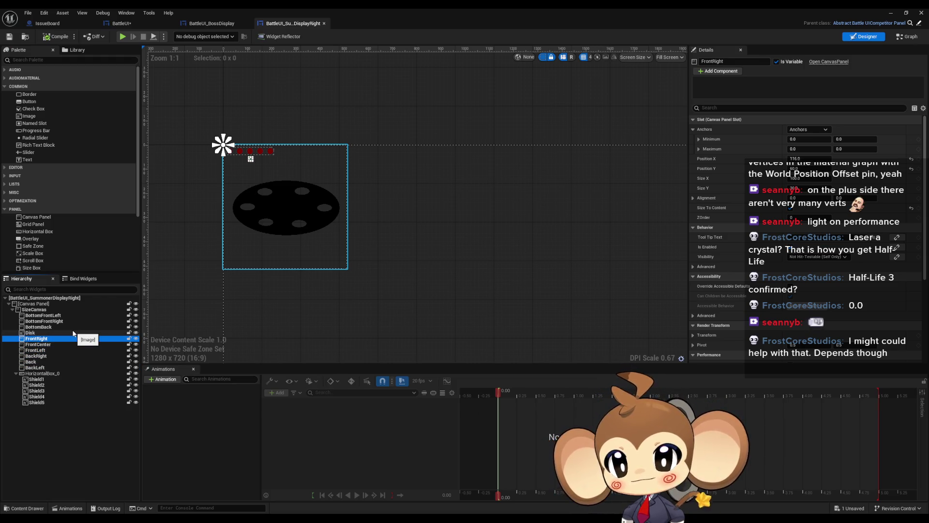
{"action": "key", "text": "Down"}
{"action": "key", "text": "Down"}
{"action": "key", "text": "Down"}
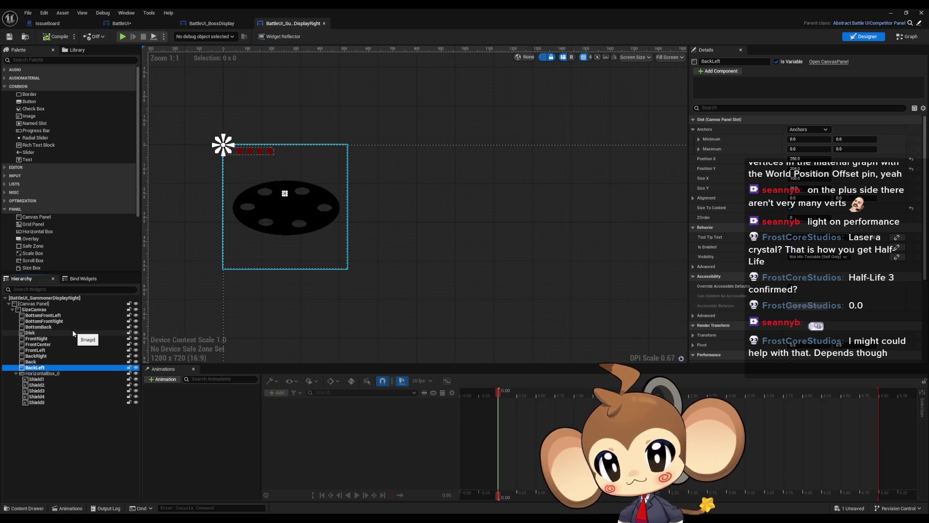
{"action": "key", "text": "Down"}
{"action": "key", "text": "Down"}
{"action": "key", "text": "Down"}
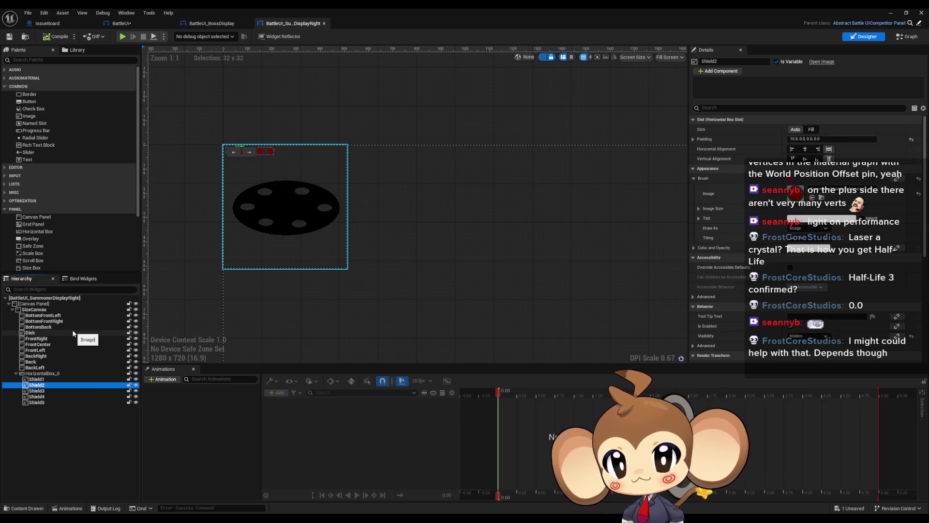
{"action": "key", "text": "Up"}
{"action": "key", "text": "Up"}
{"action": "key", "text": "Up"}
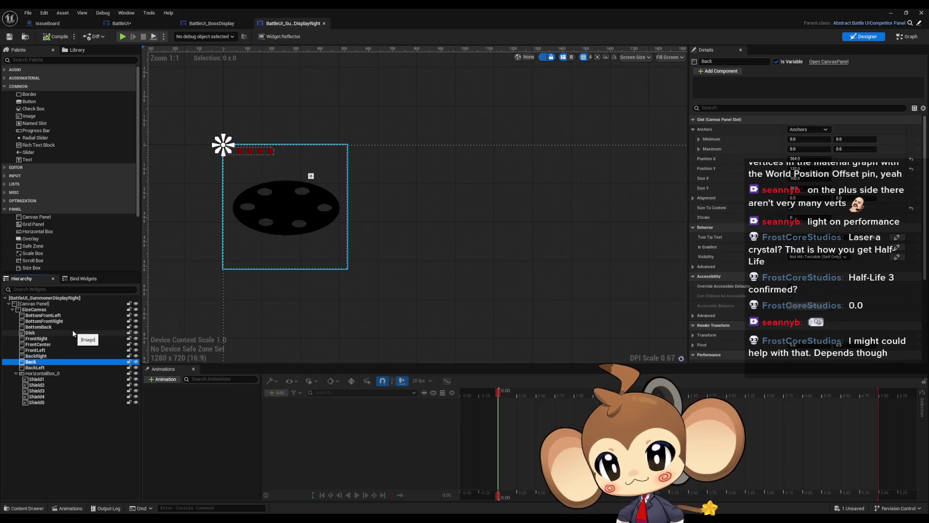
{"action": "key", "text": "Down"}
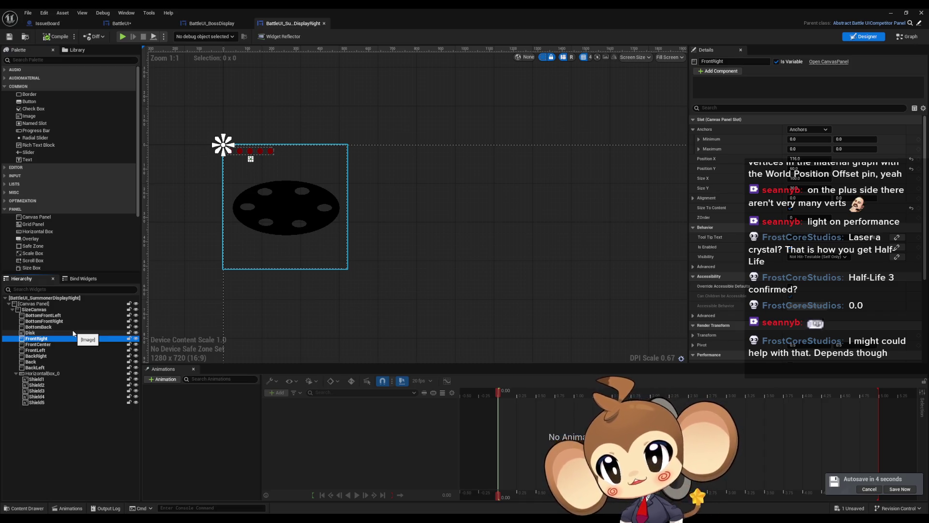
Test-play the game, stop it, and return to the BattleUI_SummonerDisplayRight widget tab.
{"action": "left_click", "coordinate": [139, 24]}
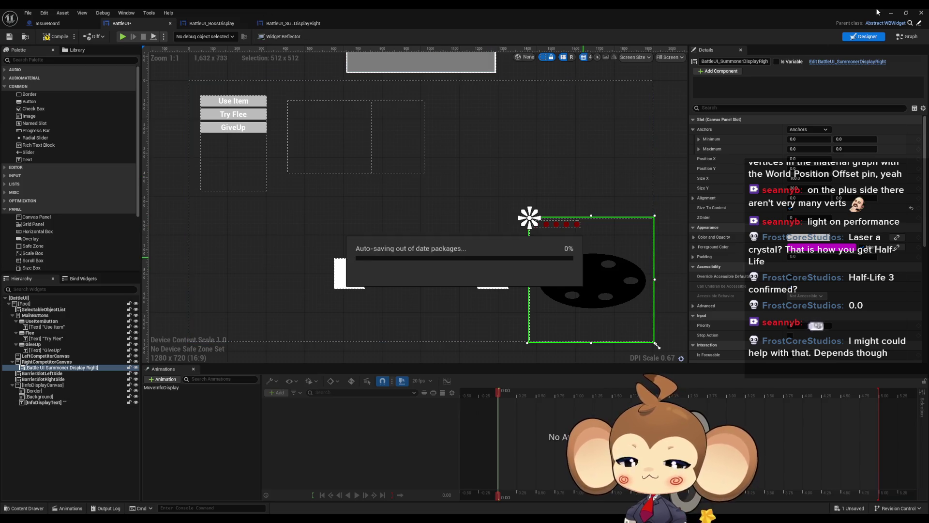
{"action": "left_click", "coordinate": [891, 13]}
{"action": "left_click", "coordinate": [180, 37]}
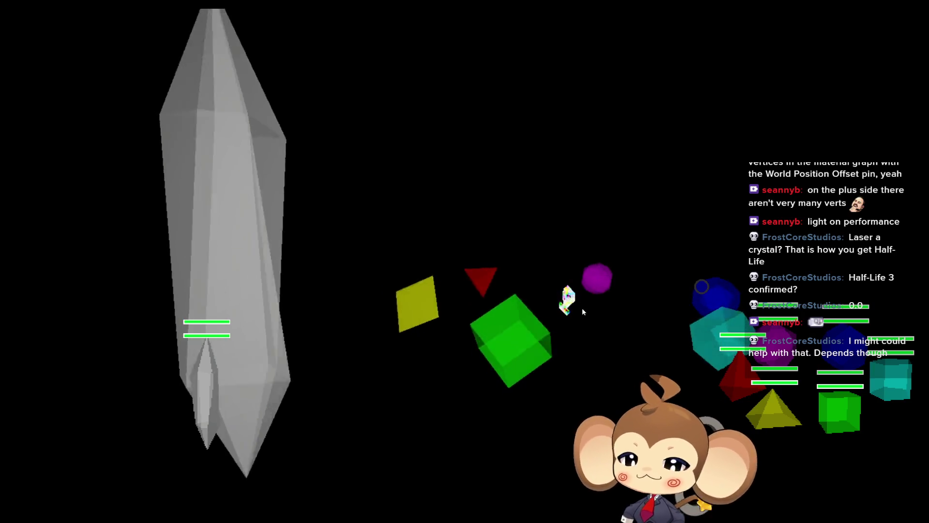
{"action": "key", "text": "F11"}
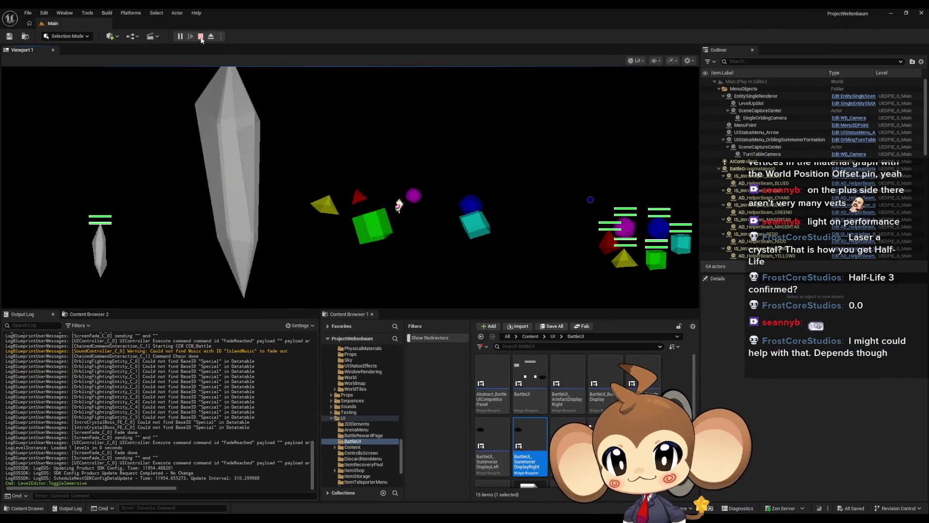
{"action": "key", "text": "Escape"}
{"action": "mouse_move", "coordinate": [384, 518]}
{"action": "left_click", "coordinate": [412, 492]}
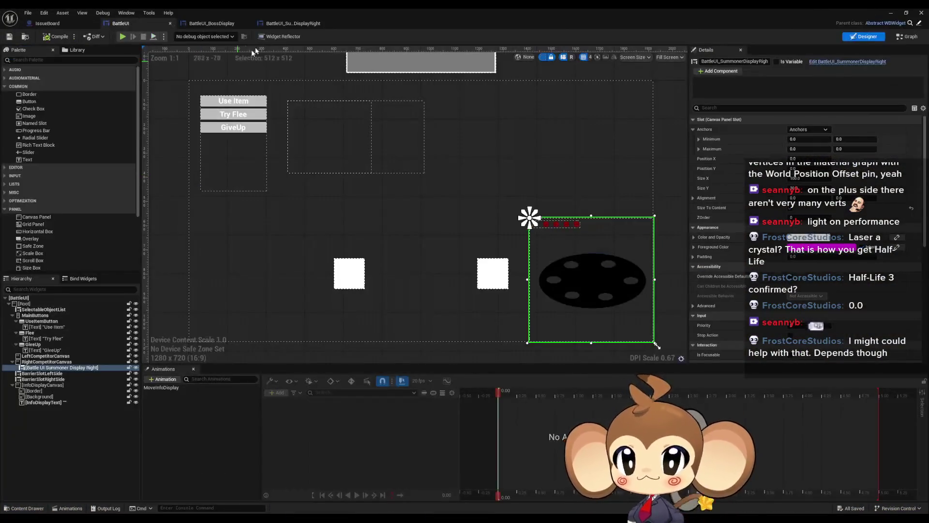
{"action": "left_click", "coordinate": [288, 23]}
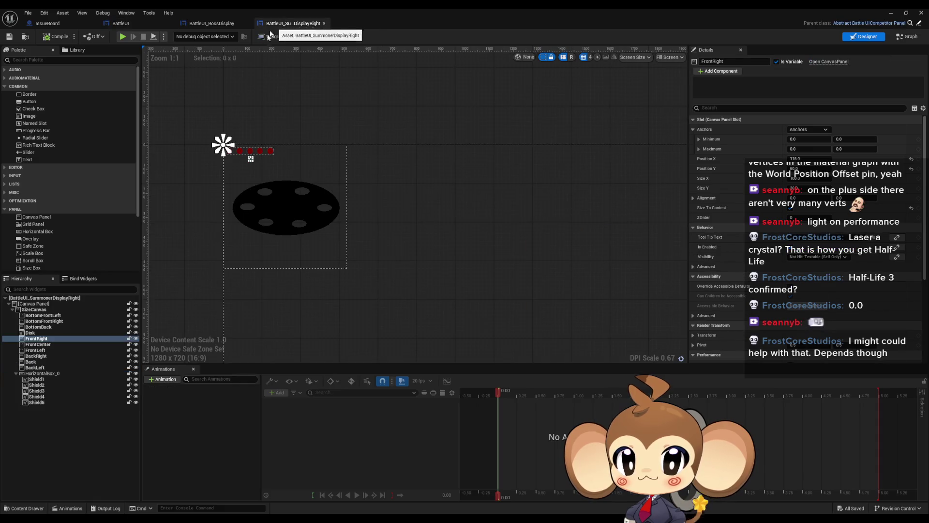
In SummonerDisplayRight, drag SizeCanvas's bottom edge up to shorten it to 390 high.
{"action": "left_click", "coordinate": [256, 240]}
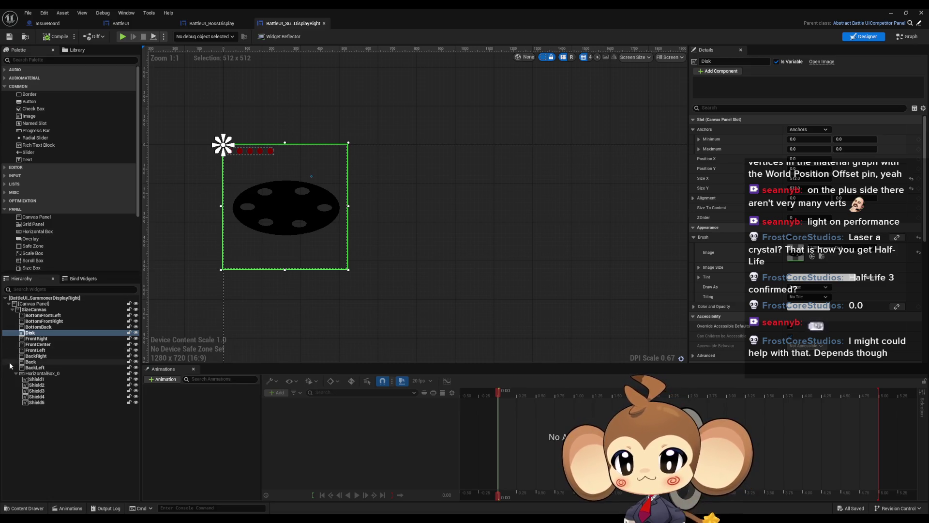
{"action": "left_click", "coordinate": [41, 339]}
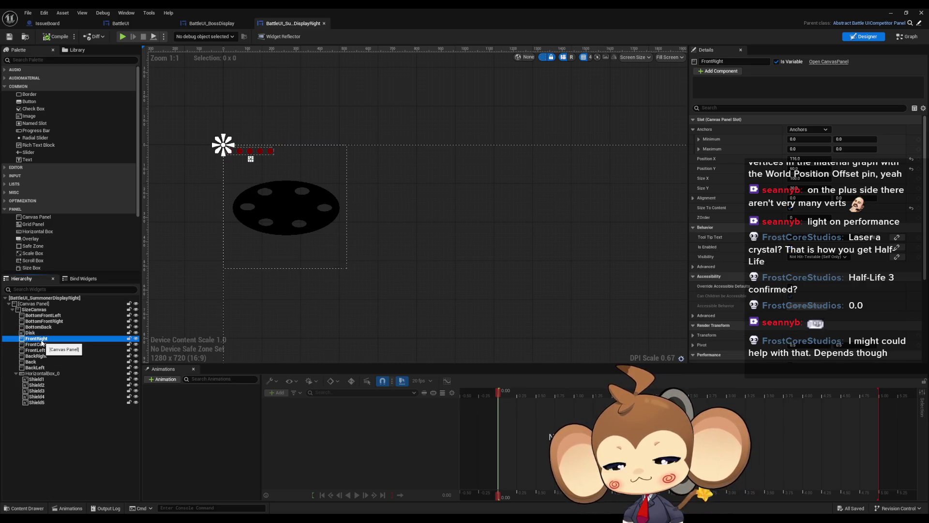
{"action": "left_click", "coordinate": [32, 333]}
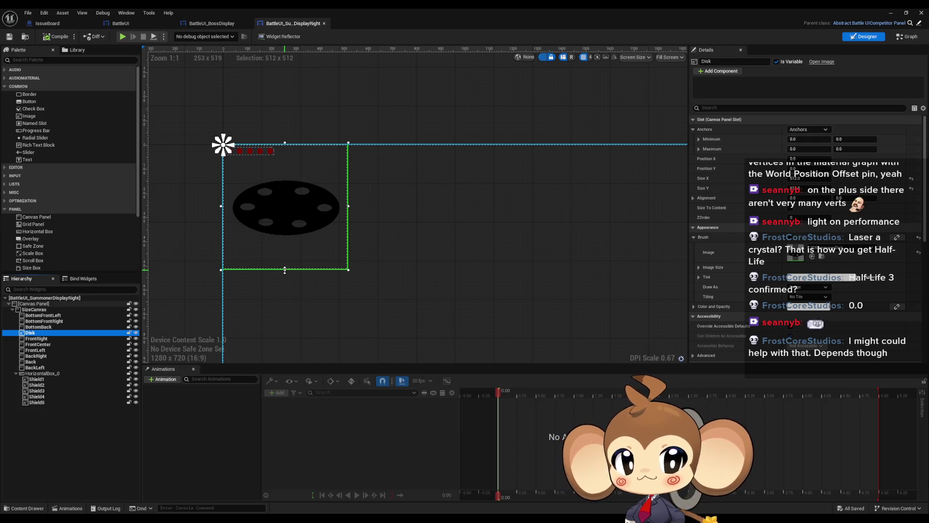
{"action": "left_click_drag", "start_coordinate": [285, 270], "coordinate": [284, 257]}
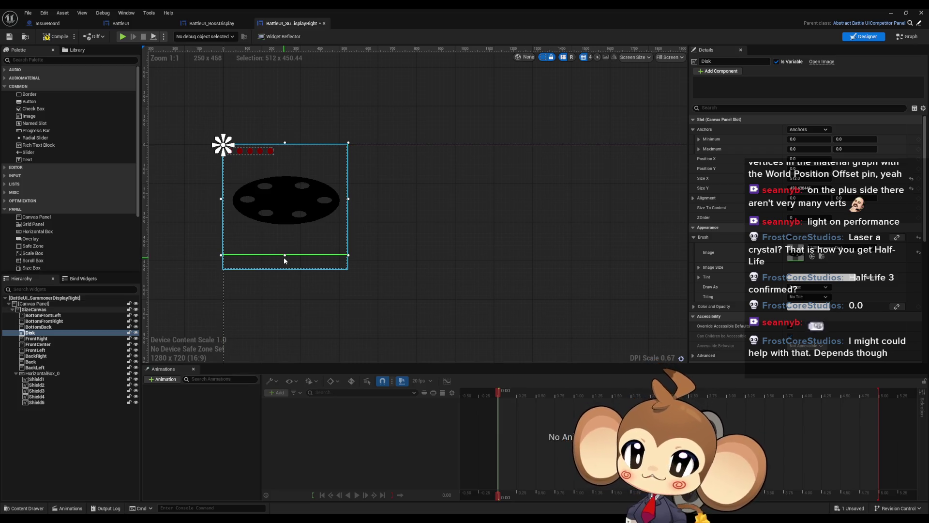
{"action": "key", "text": "ctrl+z"}
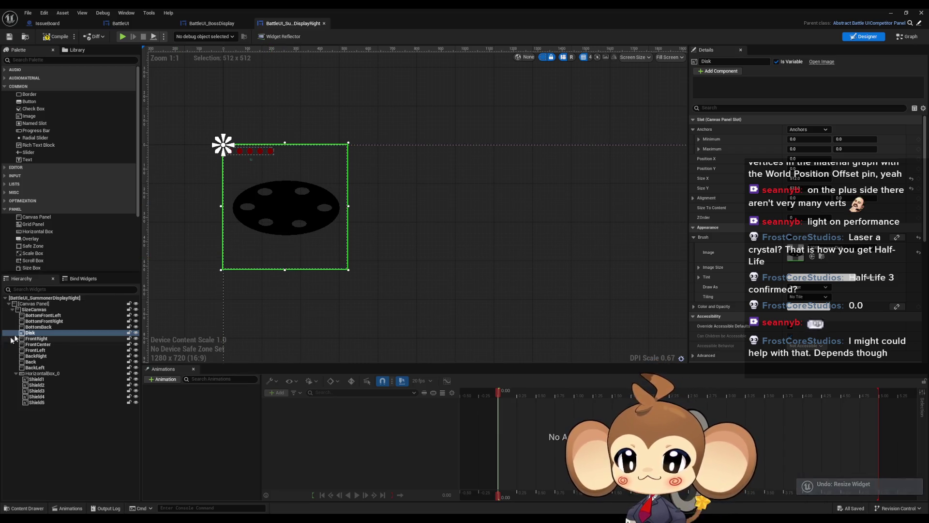
{"action": "left_click", "coordinate": [35, 310]}
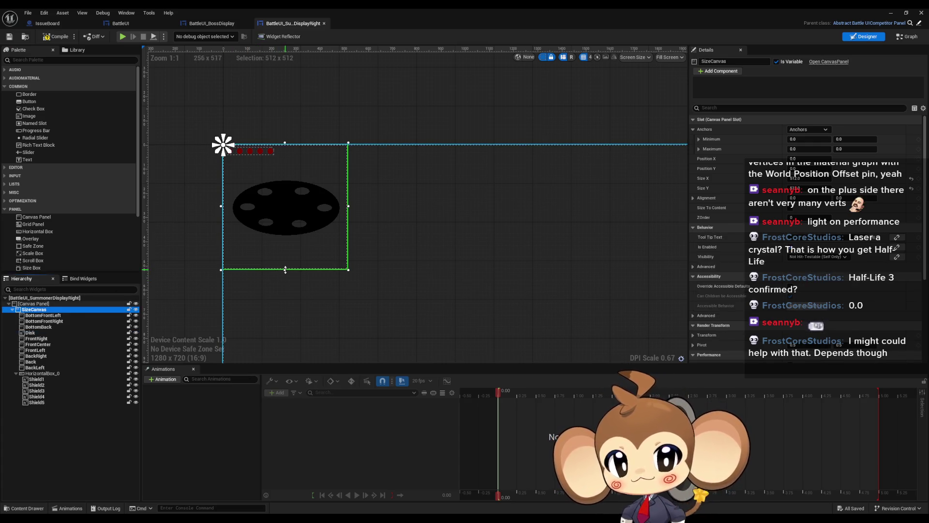
{"action": "left_click_drag", "start_coordinate": [285, 269], "coordinate": [286, 250]}
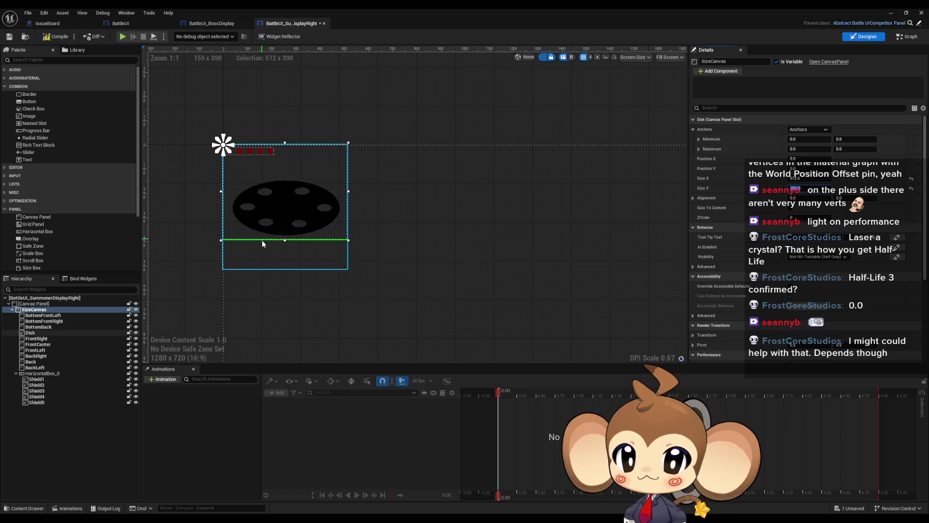
Set BattleUI_BossDisplay's SizeCanvas Size Y to 390 and save all widgets.
{"action": "left_click", "coordinate": [212, 24]}
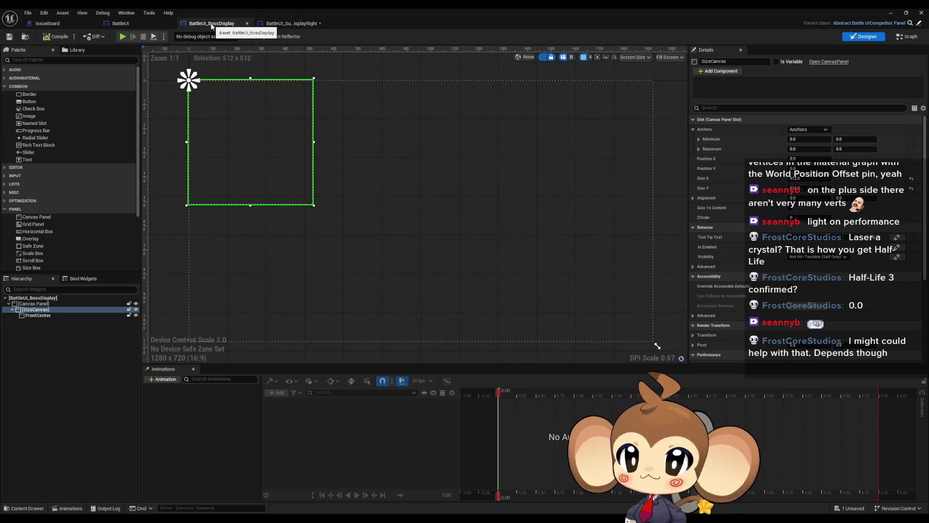
{"action": "left_click", "coordinate": [813, 188]}
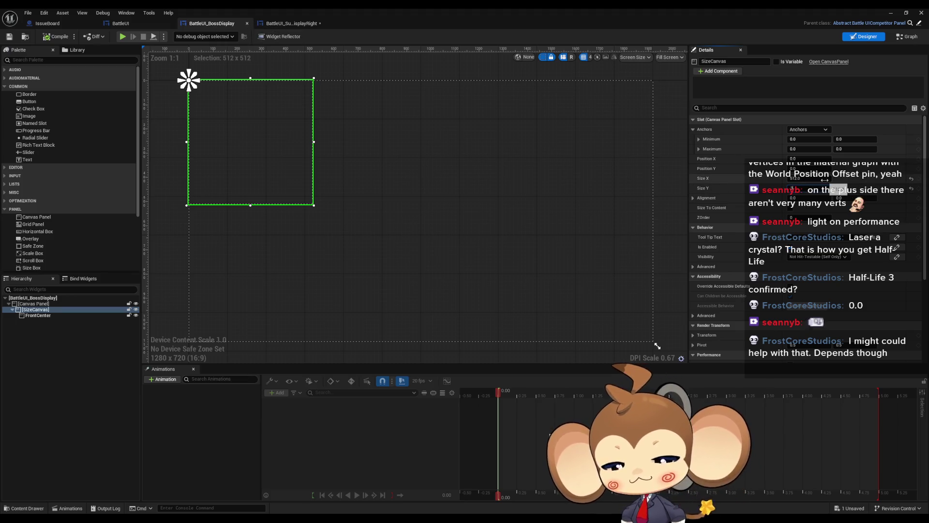
{"action": "type", "text": "90"}
{"action": "key", "text": "Return"}
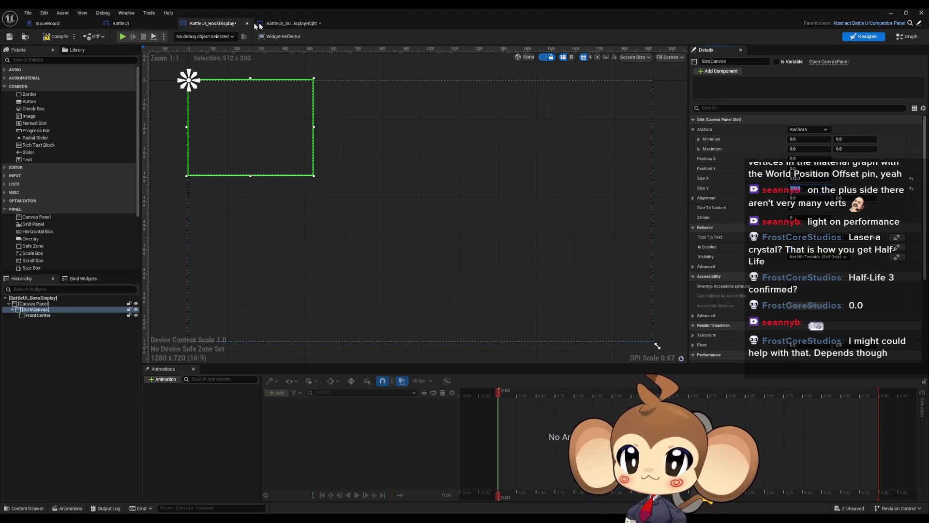
{"action": "left_click", "coordinate": [260, 25]}
{"action": "left_click", "coordinate": [208, 26]}
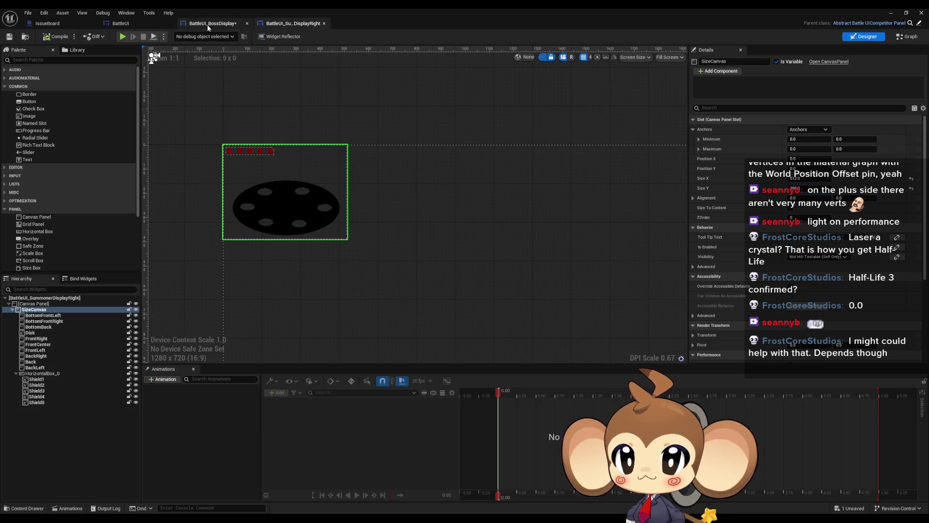
{"action": "key", "text": "ctrl+shift+s"}
{"action": "left_click", "coordinate": [136, 26]}
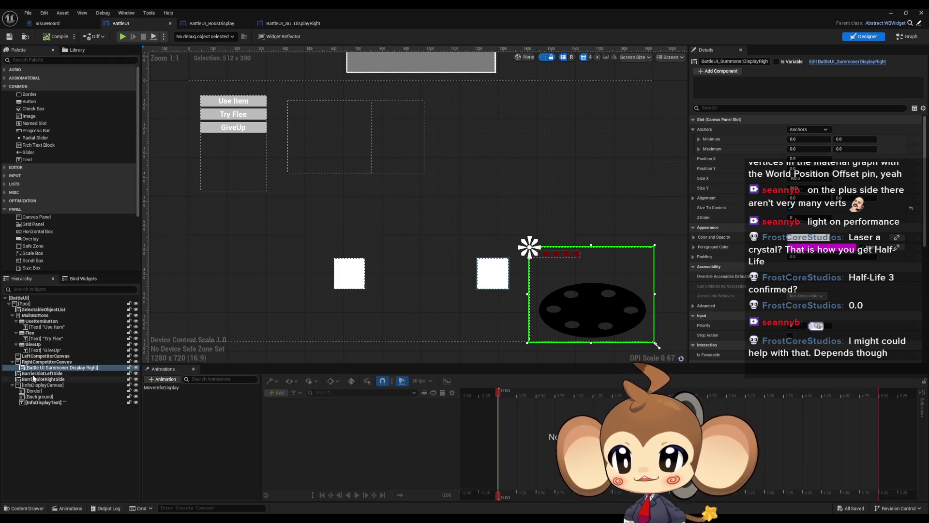
Shift RightCompetitorCanvas left to Position X -55.
{"action": "left_click", "coordinate": [46, 362]}
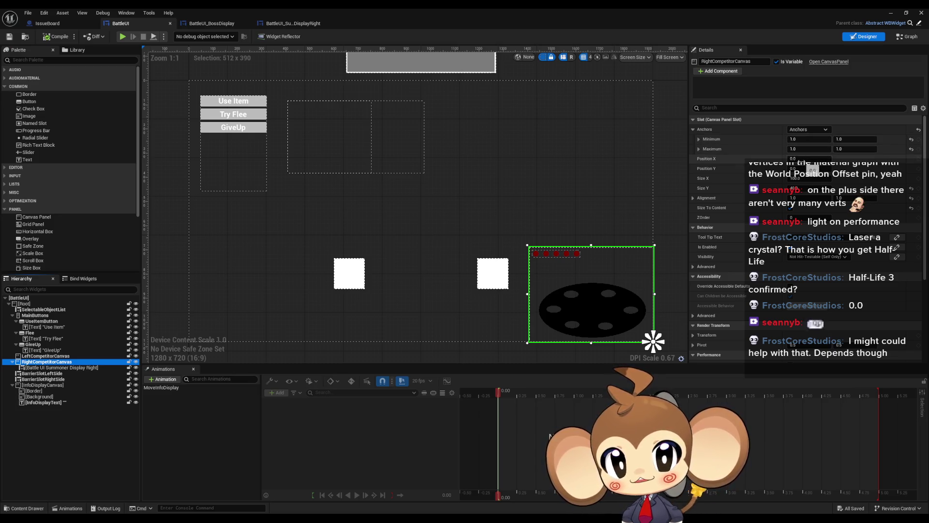
{"action": "left_click_drag", "start_coordinate": [813, 167], "coordinate": [788, 168]}
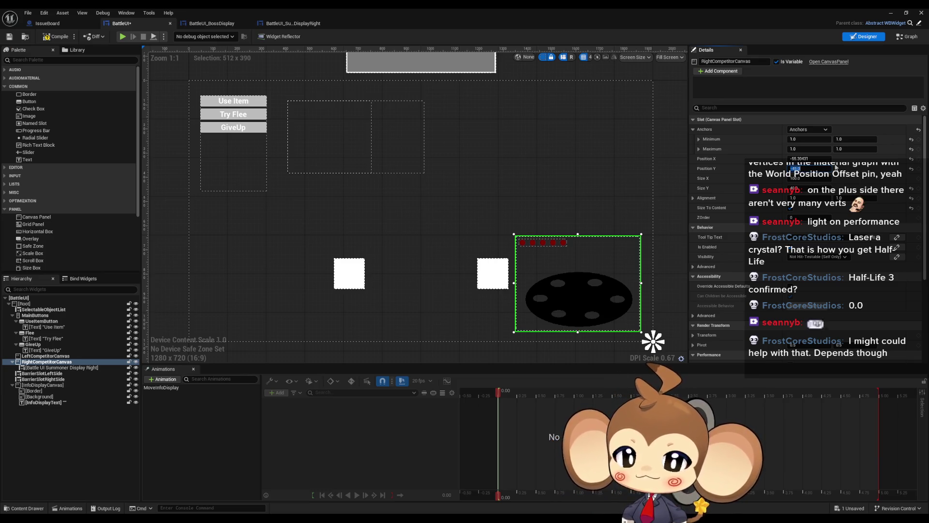
{"action": "left_click", "coordinate": [806, 158]}
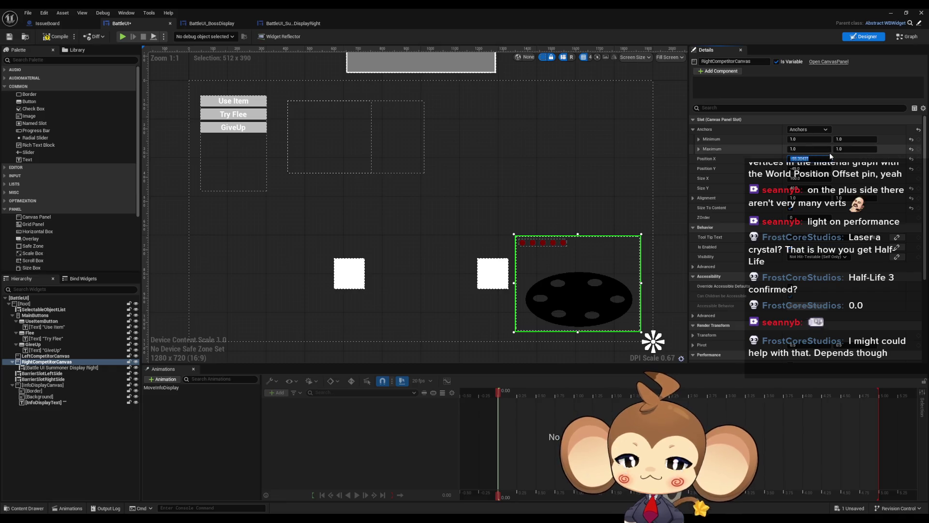
{"action": "type", "text": "-55"}
{"action": "key", "text": "Return"}
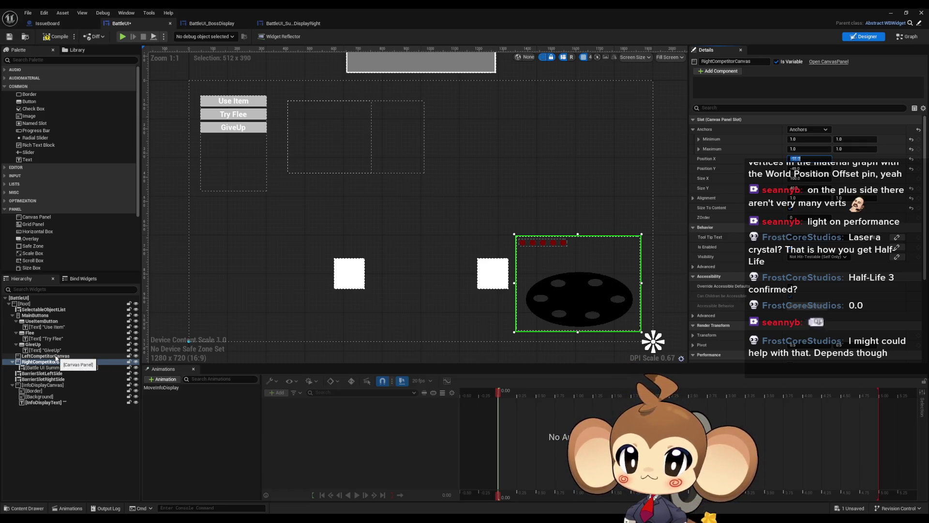
Delete the summoner display widget inside the right competitor canvas.
{"action": "left_click", "coordinate": [56, 357]}
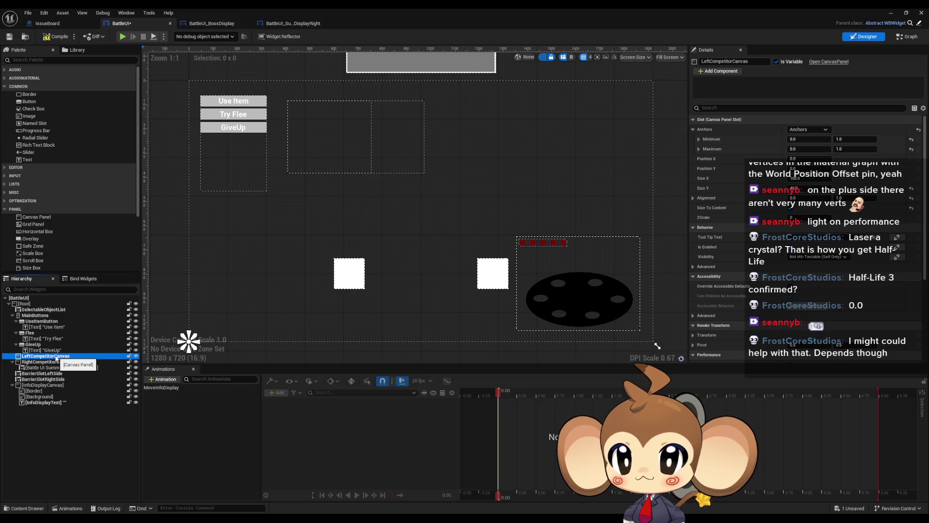
{"action": "left_click", "coordinate": [46, 363]}
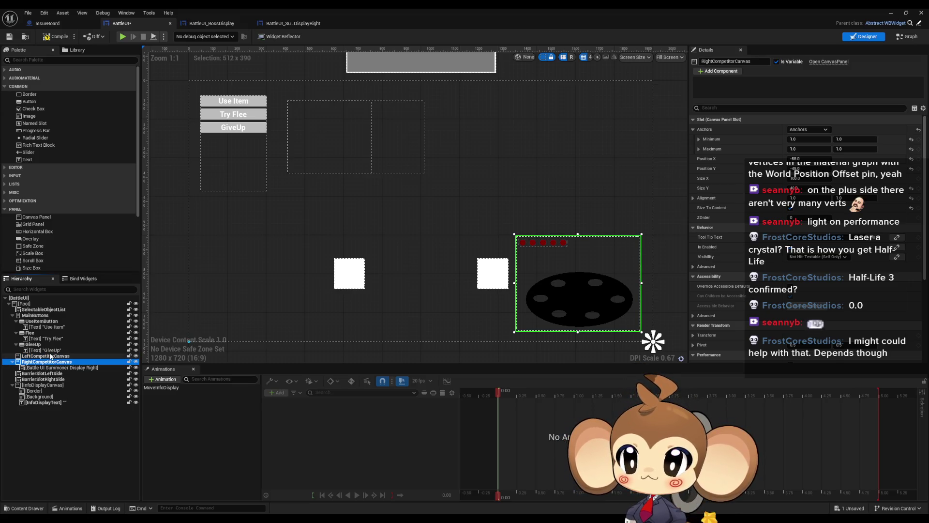
{"action": "left_click", "coordinate": [50, 356]}
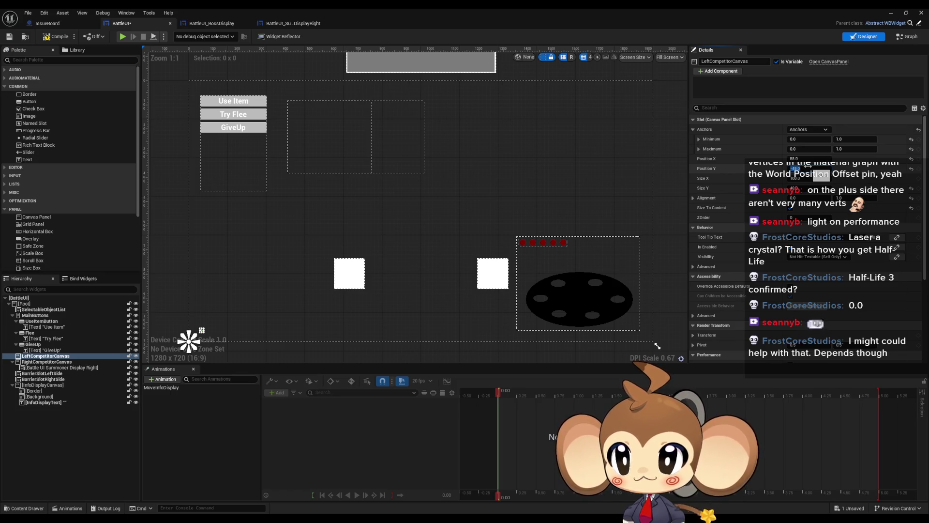
{"action": "left_click", "coordinate": [602, 281]}
{"action": "key", "text": "Delete"}
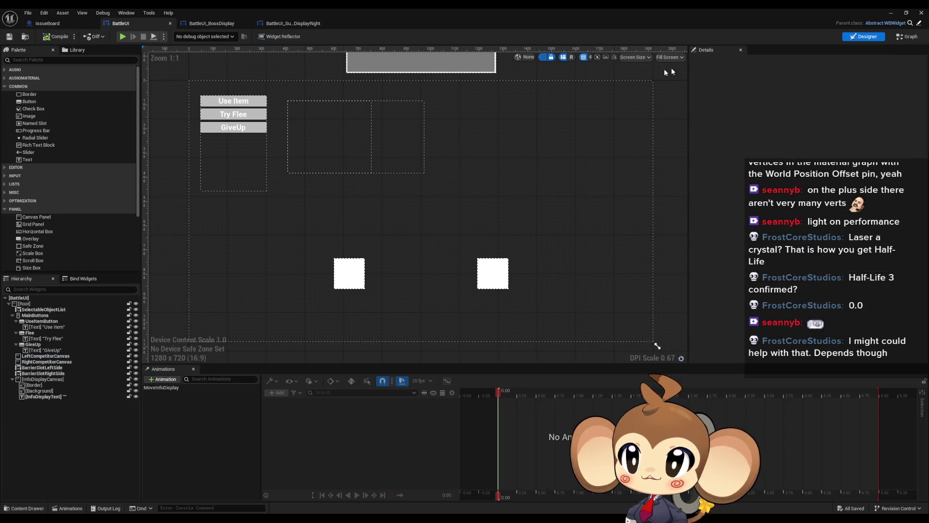
Open Abstract_BattleUICompetitorPanel and shrink the widget editor into a smaller, repositioned window.
{"action": "left_click", "coordinate": [890, 13]}
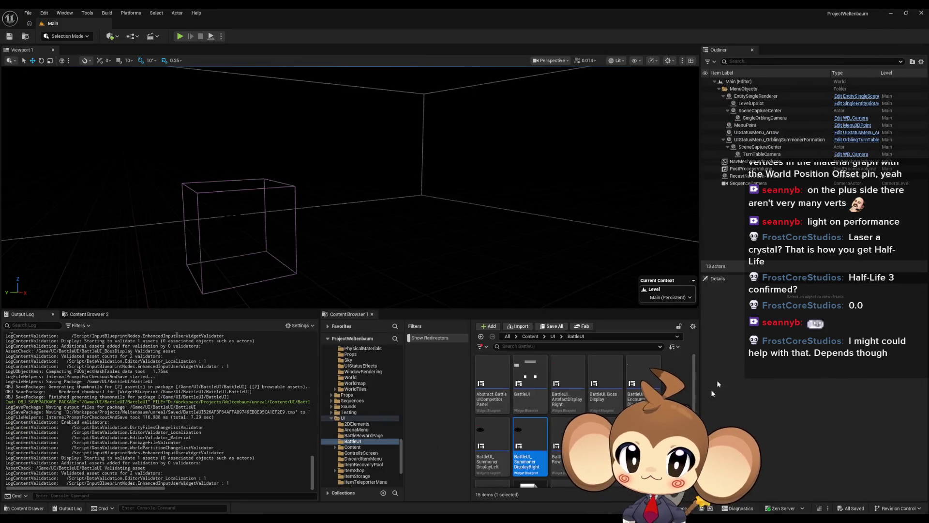
{"action": "double_click", "coordinate": [501, 376]}
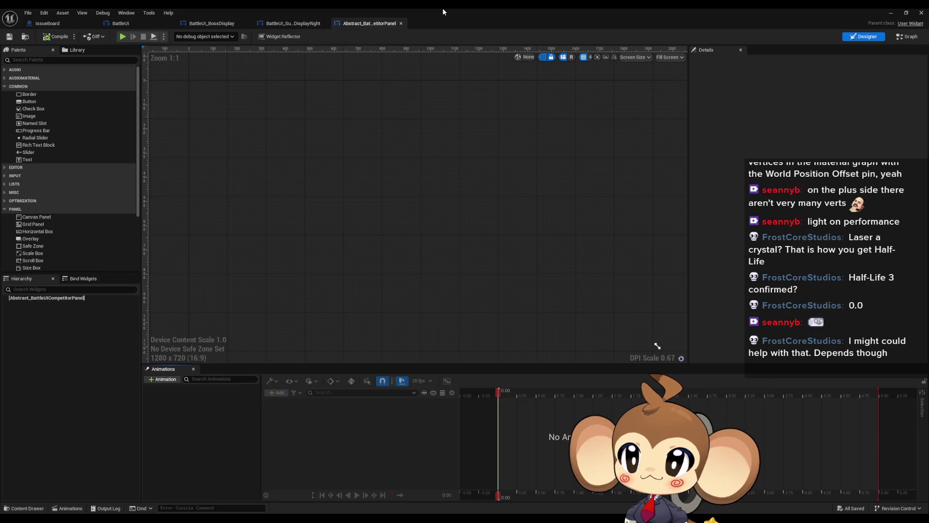
{"action": "double_click", "coordinate": [442, 7]}
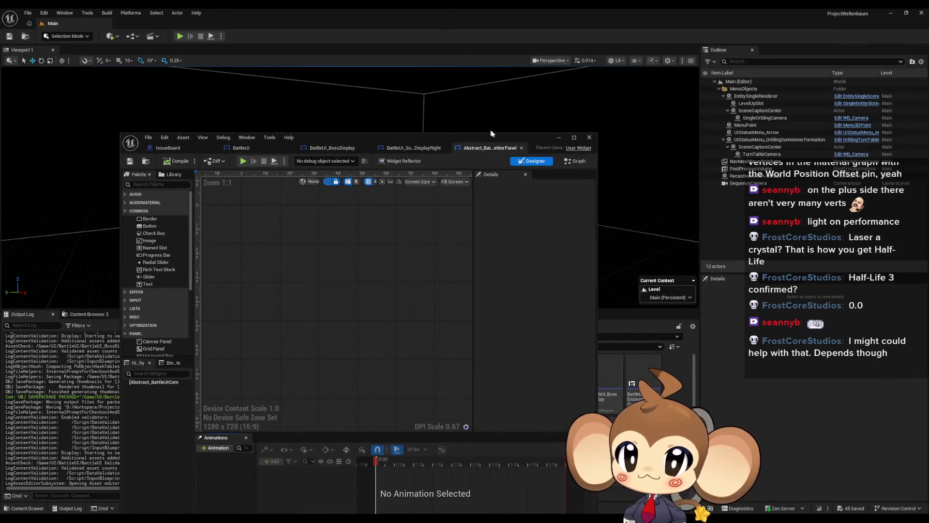
{"action": "left_click_drag", "start_coordinate": [494, 134], "coordinate": [366, 108]}
Set the SizeCanvas height to 390 in BattleUI_ArtefactDisplayRight.
{"action": "double_click", "coordinate": [565, 373]}
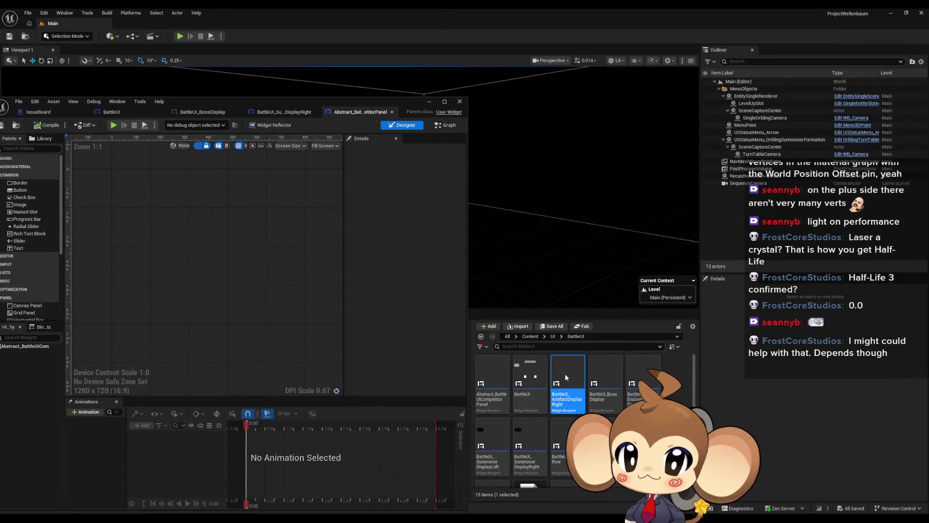
{"action": "left_click", "coordinate": [132, 246]}
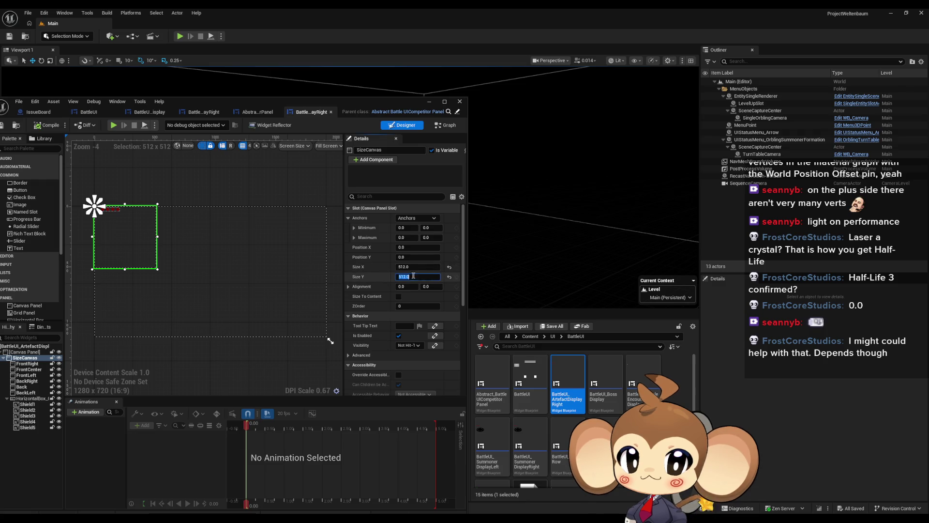
{"action": "type", "text": "390"}
{"action": "key", "text": "Return"}
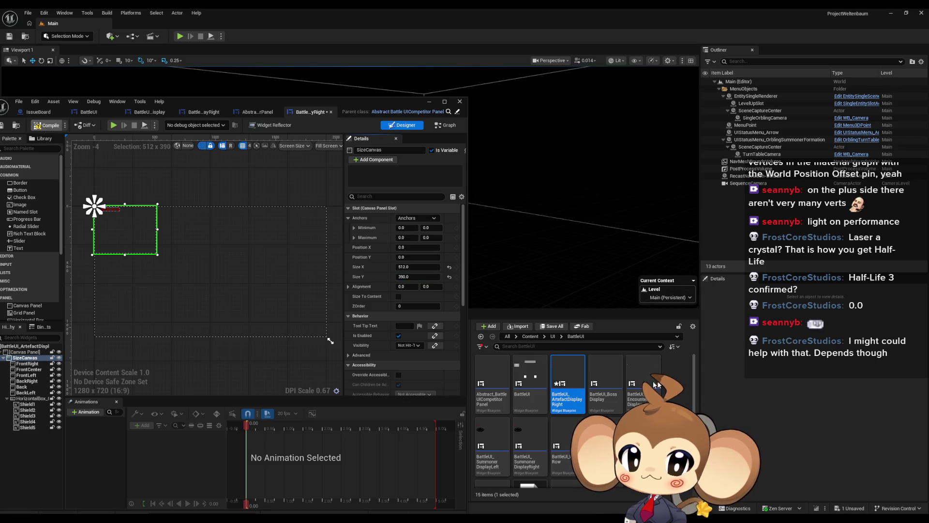
Open BattleUI_BossDisplay, set the simple encounter display's SizeCanvas height to 390, and compile.
{"action": "double_click", "coordinate": [605, 383]}
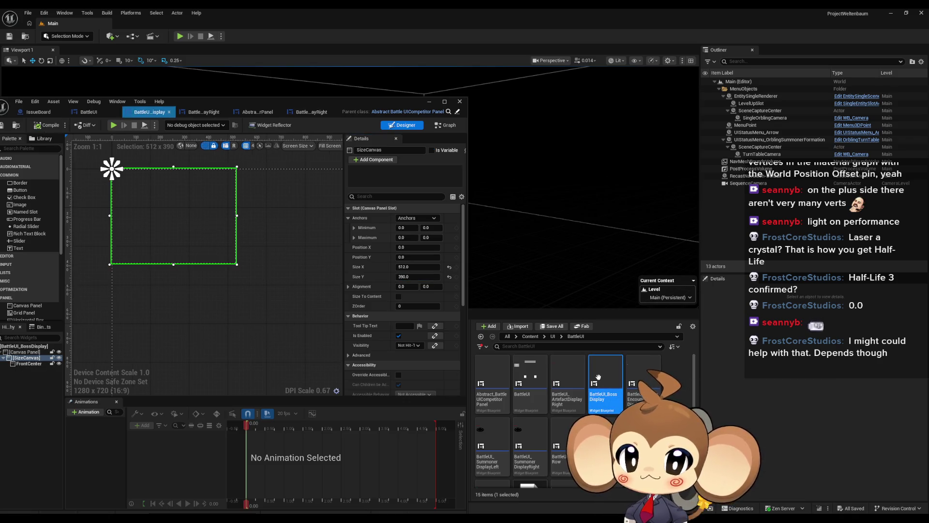
{"action": "double_click", "coordinate": [638, 377]}
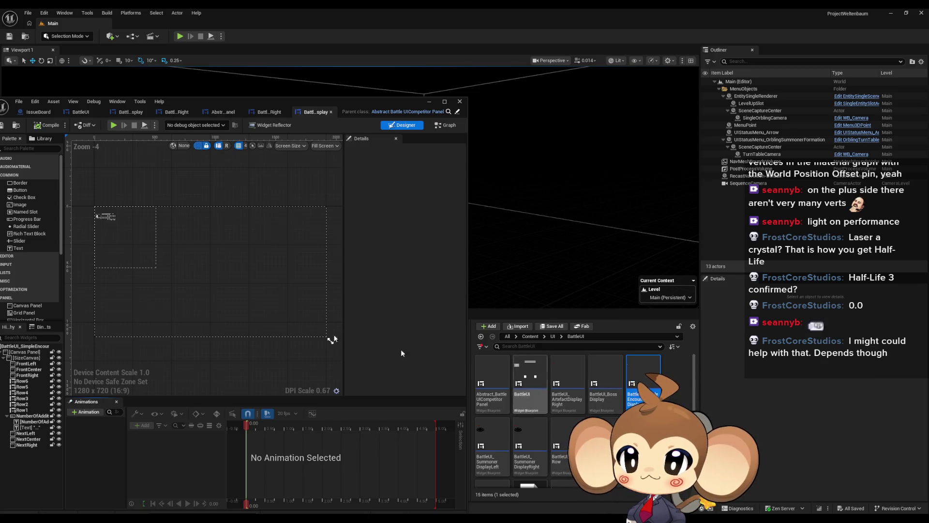
{"action": "left_click", "coordinate": [150, 264]}
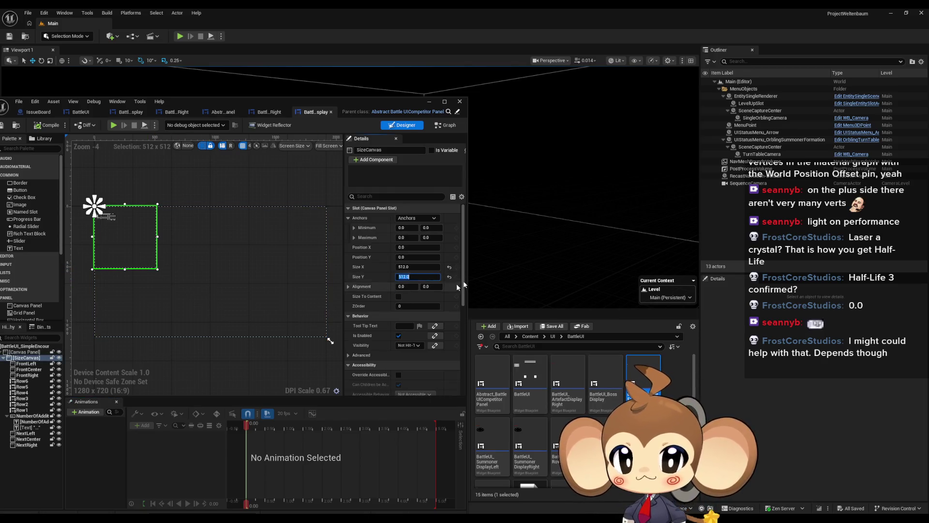
{"action": "type", "text": "390"}
{"action": "key", "text": "Return"}
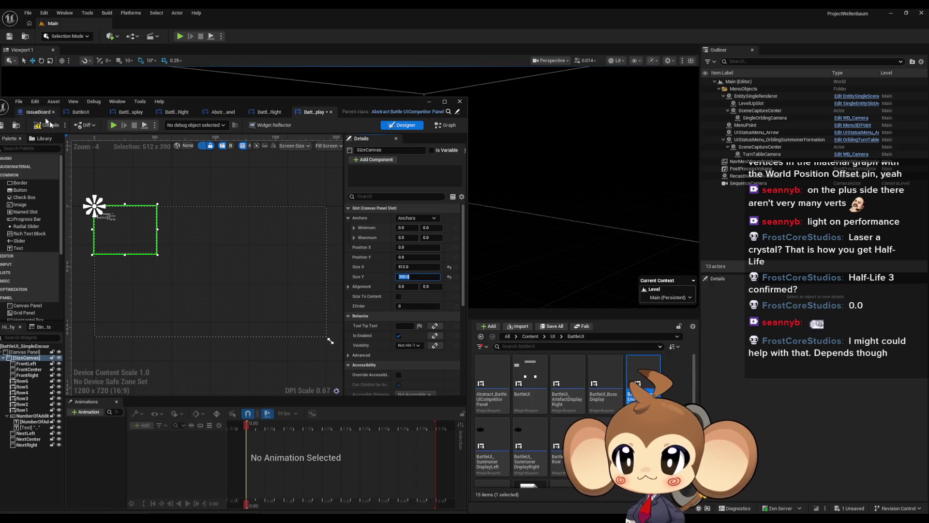
{"action": "left_click", "coordinate": [51, 126]}
Open BattleUI_SummonerDisplayLeft, SummonerDisplayRight and BattleUI_Row, then minimize the editor.
{"action": "double_click", "coordinate": [492, 443]}
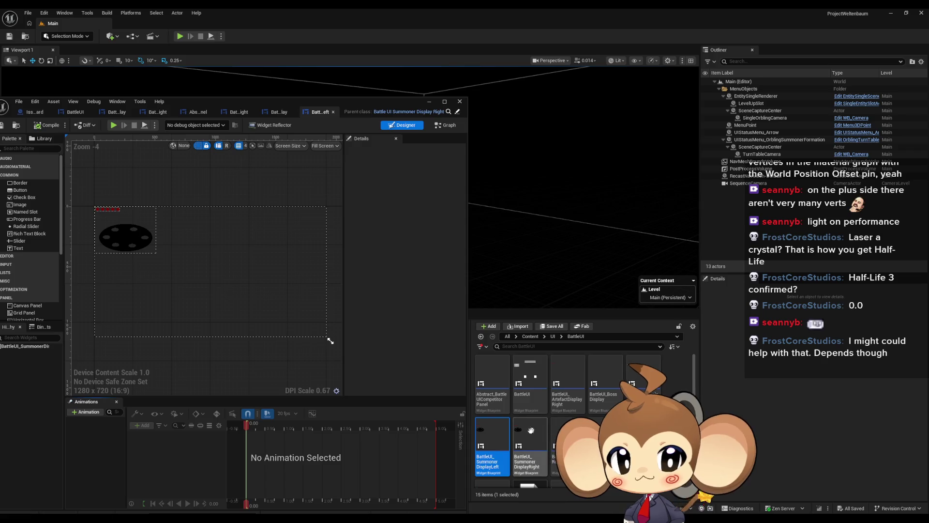
{"action": "double_click", "coordinate": [530, 443]}
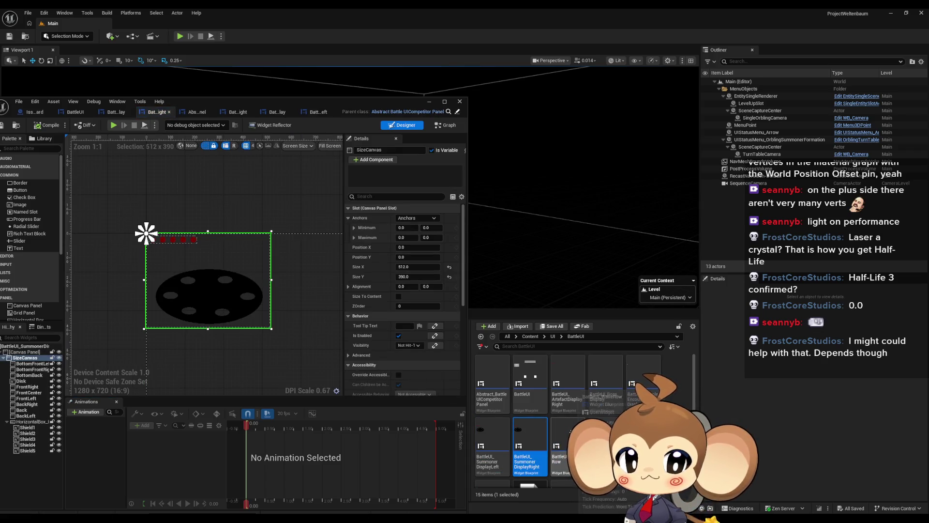
{"action": "left_click", "coordinate": [564, 443]}
{"action": "double_click", "coordinate": [564, 443]}
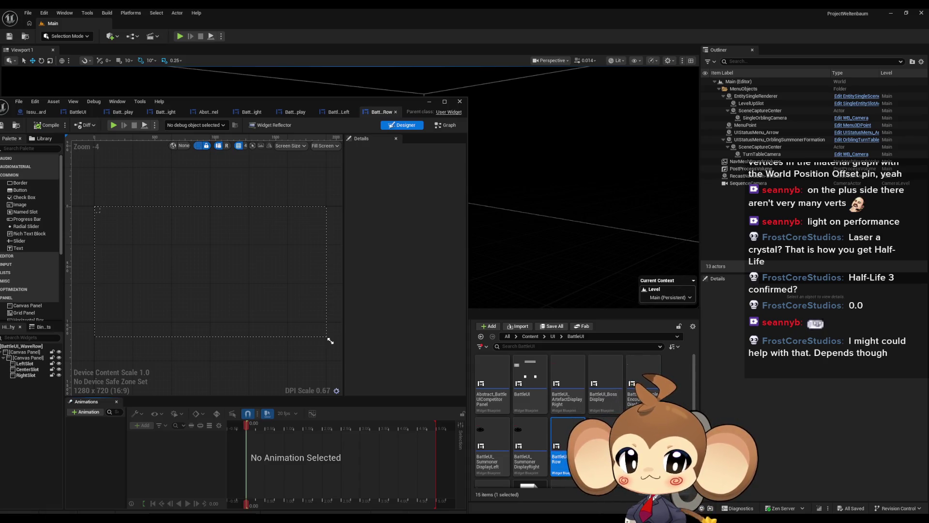
{"action": "scroll", "coordinate": [586, 421], "scroll_direction": "down", "scroll_amount": 1}
{"action": "left_click", "coordinate": [564, 455]}
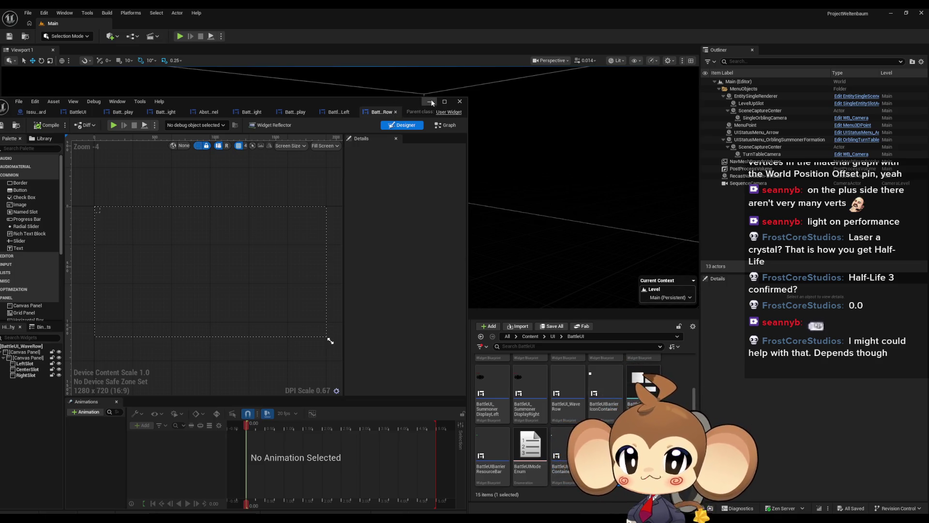
{"action": "left_click", "coordinate": [431, 102]}
{"action": "left_click", "coordinate": [180, 37]}
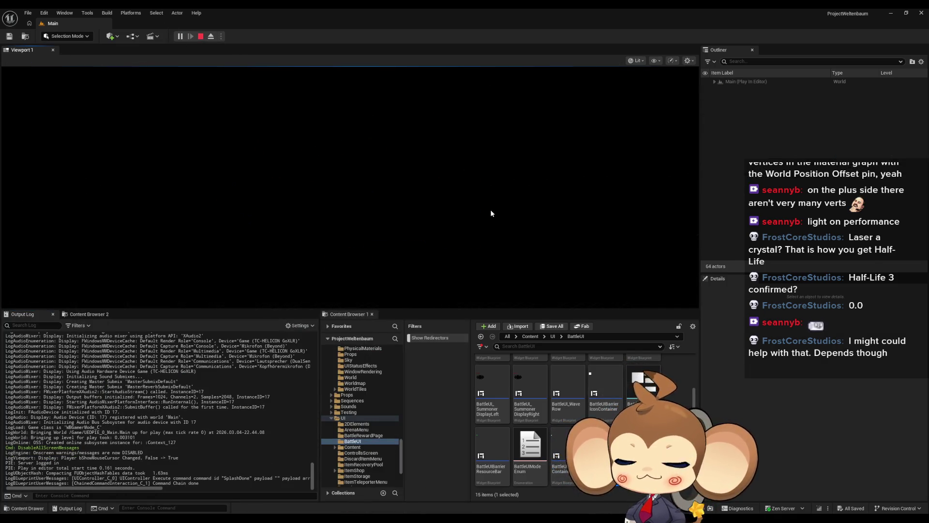
{"action": "key", "text": "F11"}
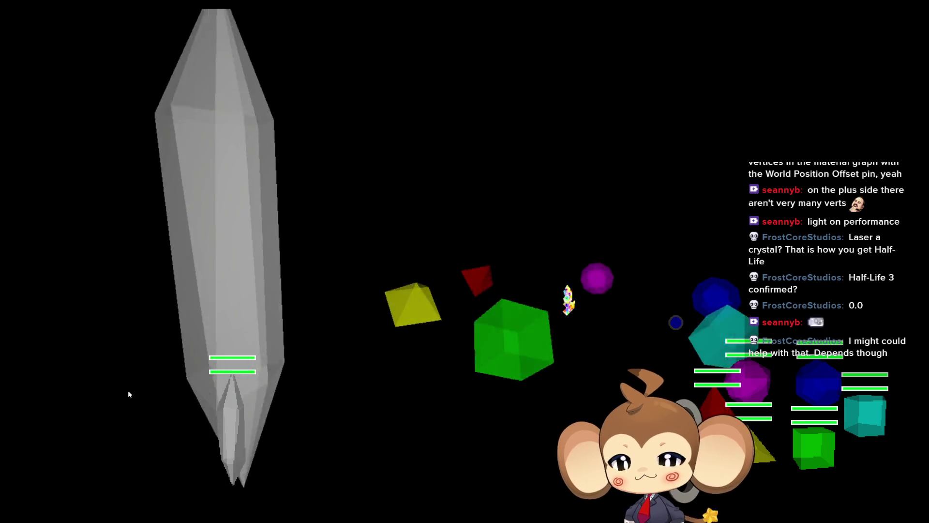
{"action": "key", "text": "F11"}
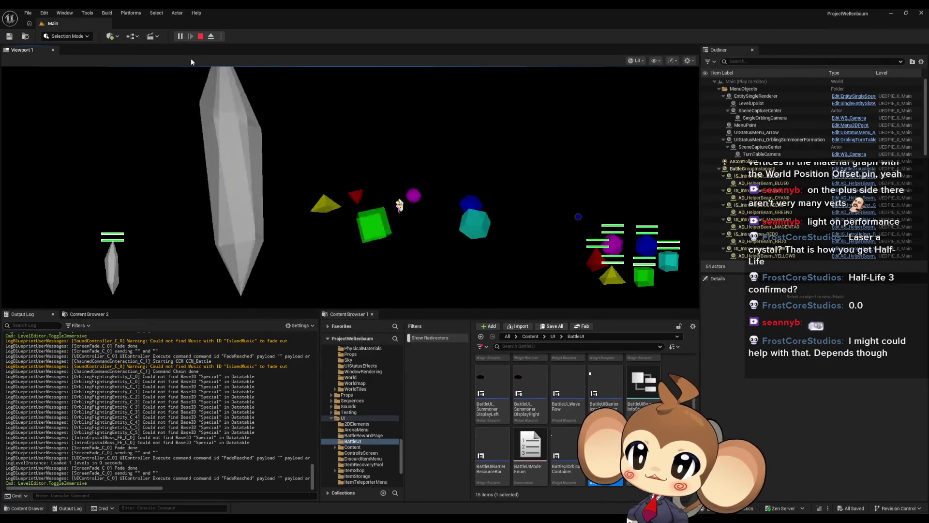
{"action": "left_click", "coordinate": [200, 38]}
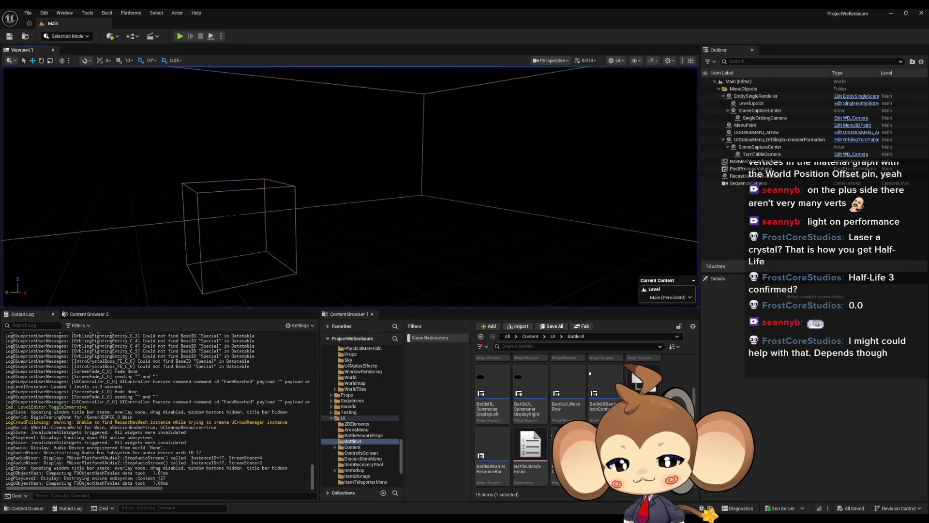
{"action": "mouse_move", "coordinate": [380, 516]}
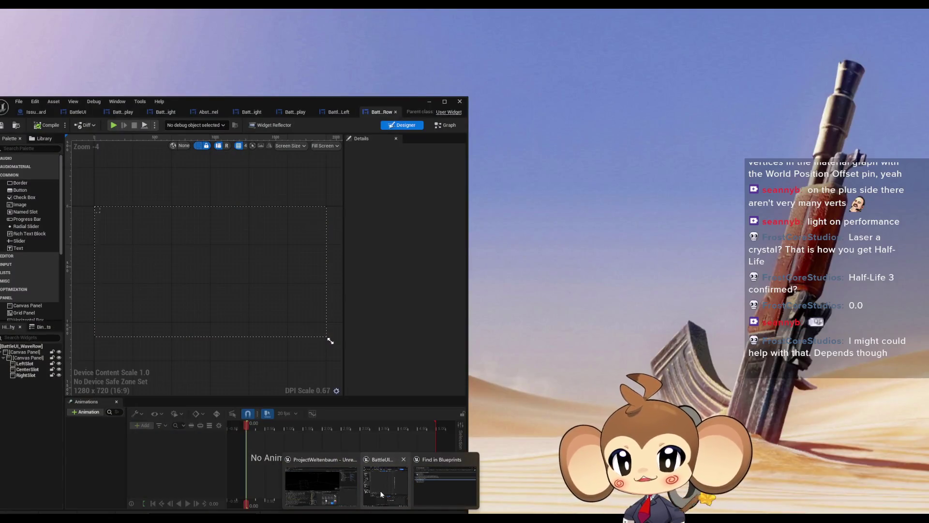
In BattleUI_BossDisplay, move FrontCenter right to Position X about 175, keeping Position Y at 160.
{"action": "left_click", "coordinate": [381, 494]}
{"action": "double_click", "coordinate": [234, 103]}
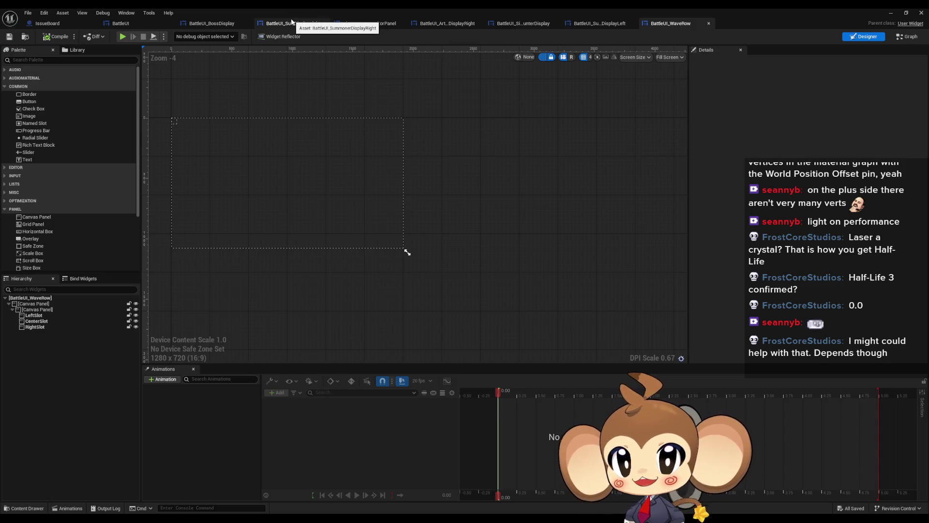
{"action": "left_click", "coordinate": [221, 23]}
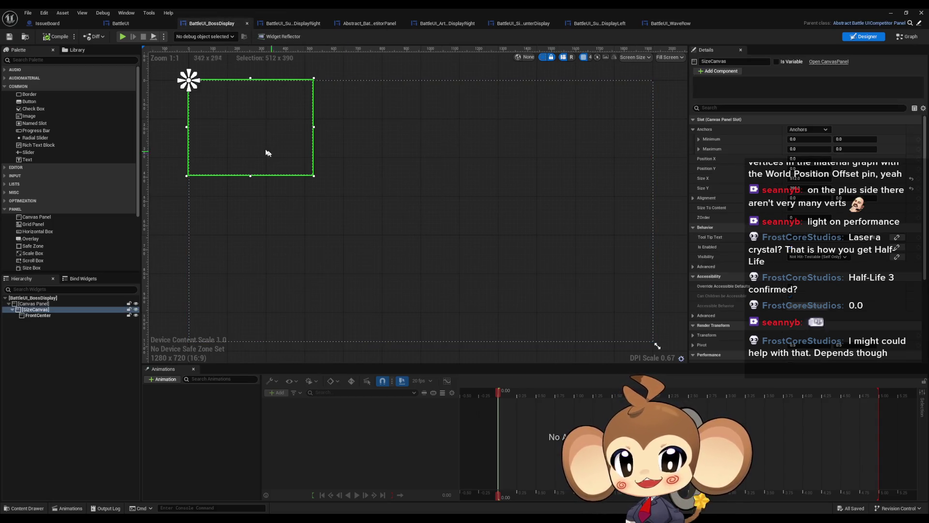
{"action": "left_click", "coordinate": [38, 315]}
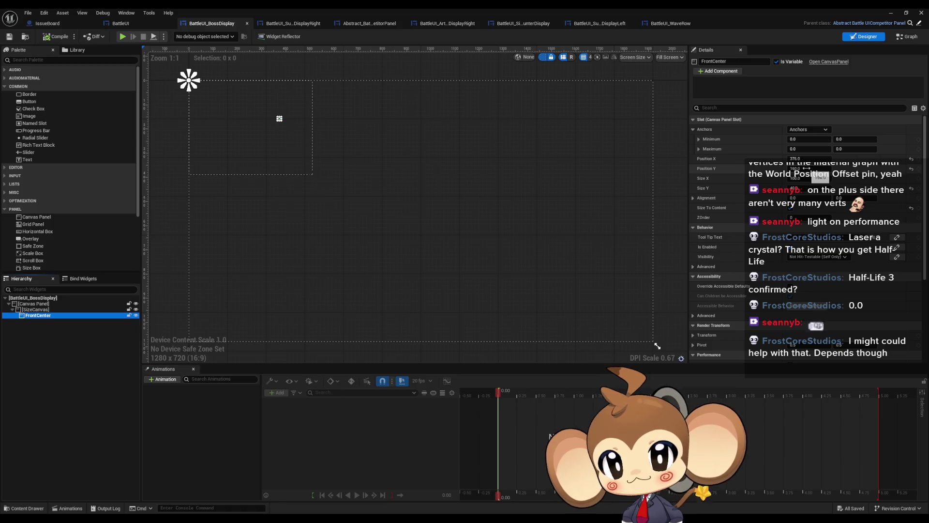
{"action": "left_click_drag", "start_coordinate": [806, 168], "coordinate": [810, 169]}
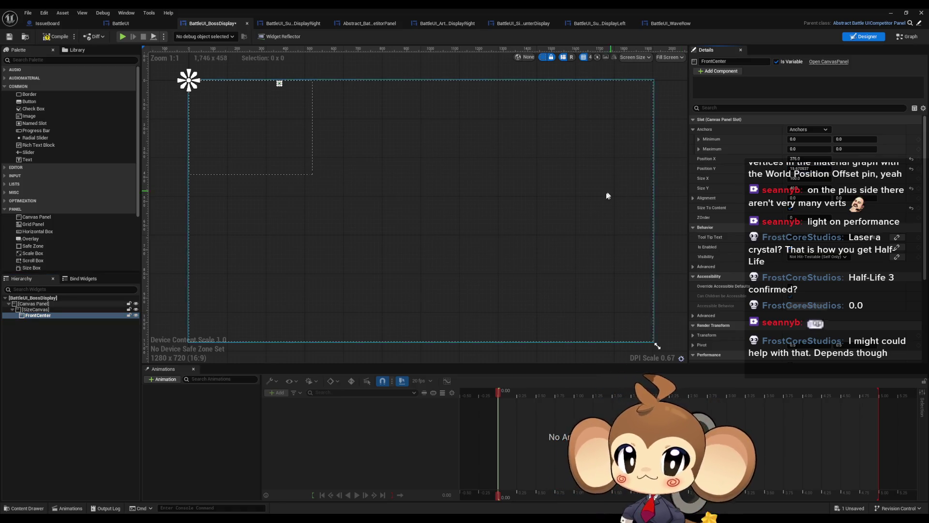
{"action": "key", "text": "ctrl+z"}
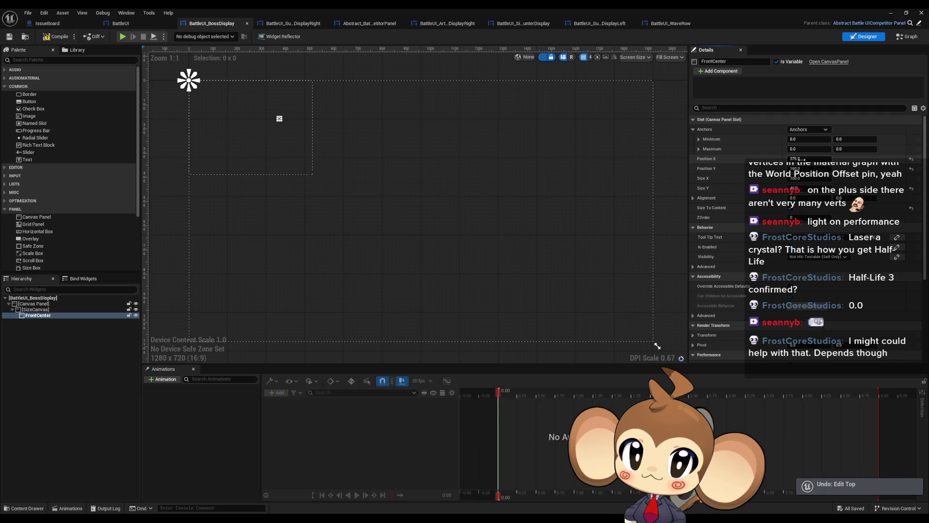
{"action": "left_click_drag", "start_coordinate": [806, 159], "coordinate": [823, 159]}
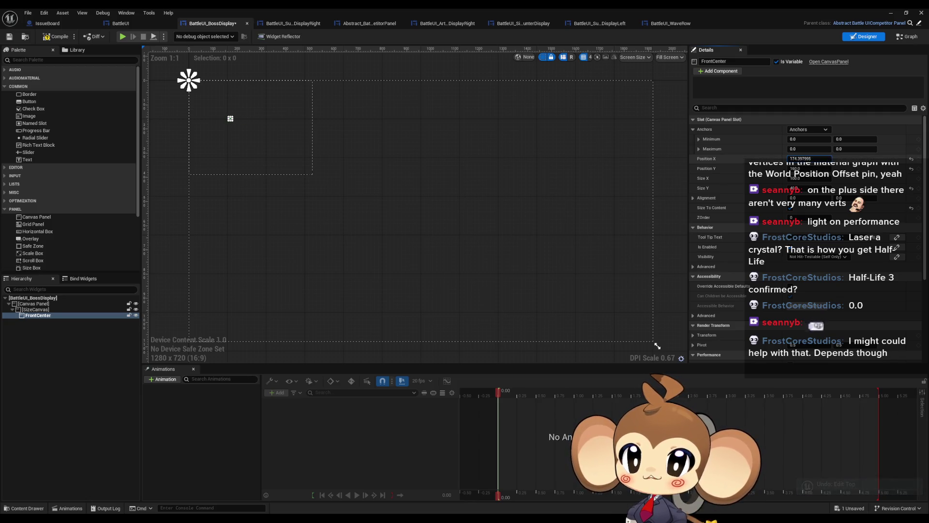
{"action": "left_click", "coordinate": [806, 159]}
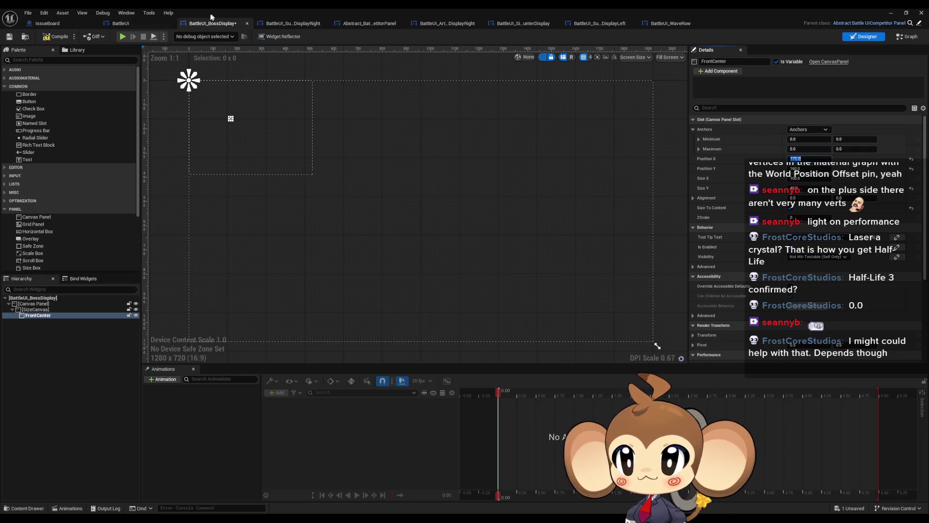
Play-test the crystal battle in the editor, toggling F11 immersive view on and off, then stop.
{"action": "left_click", "coordinate": [892, 13]}
{"action": "left_click", "coordinate": [180, 36]}
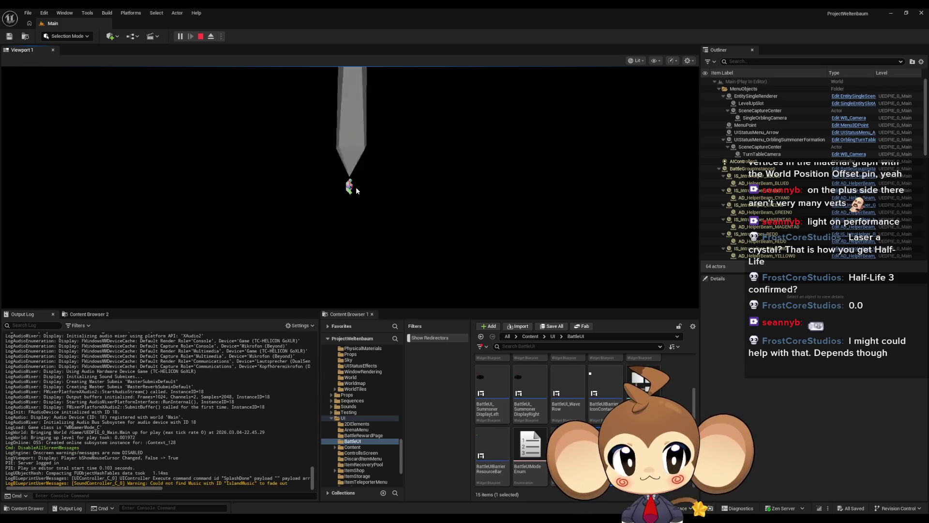
{"action": "key", "text": "F11"}
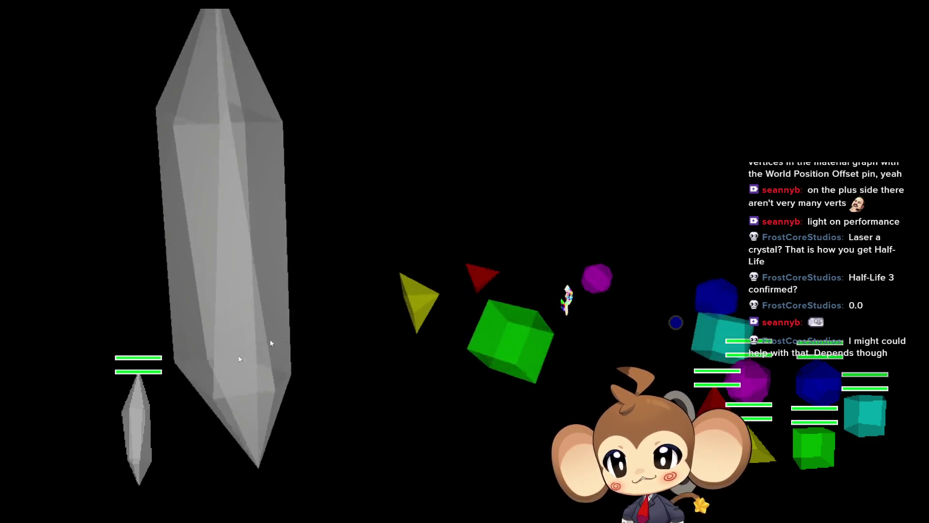
{"action": "key", "text": "F11"}
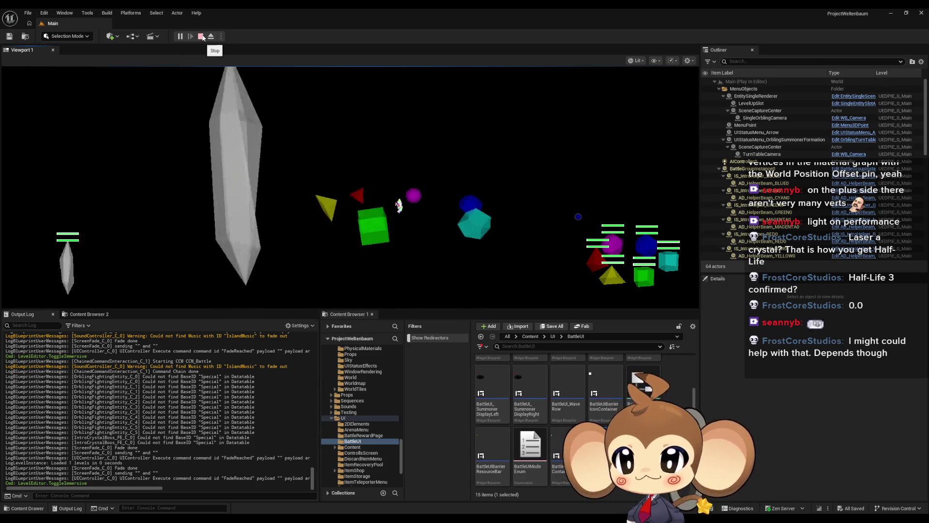
{"action": "left_click", "coordinate": [201, 37]}
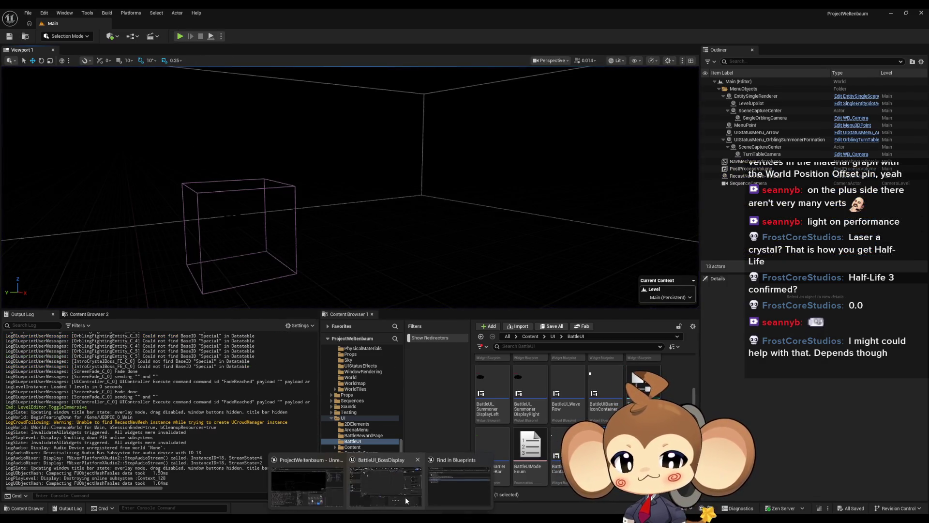
Check BossDisplay's Position Y, then run a new crystal battle play session, toggling F11 immersive view.
{"action": "left_click", "coordinate": [406, 500]}
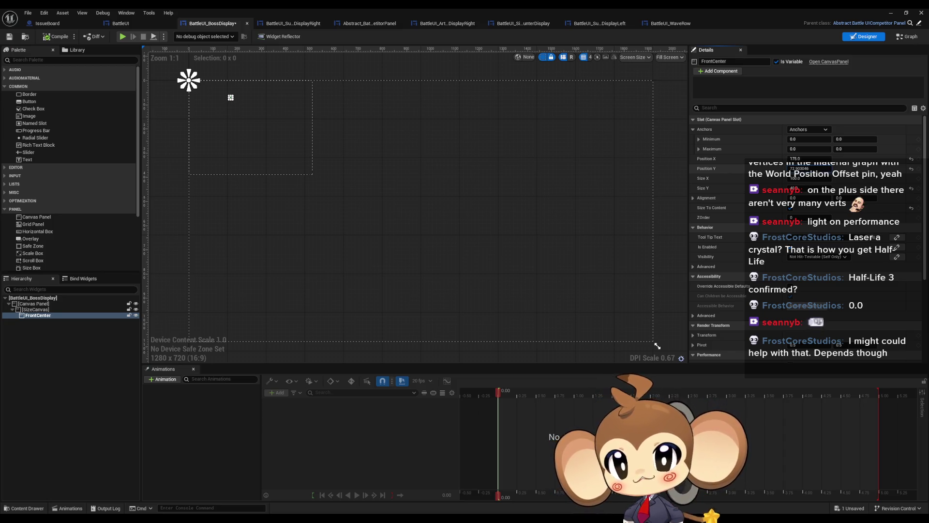
{"action": "left_click", "coordinate": [806, 169]}
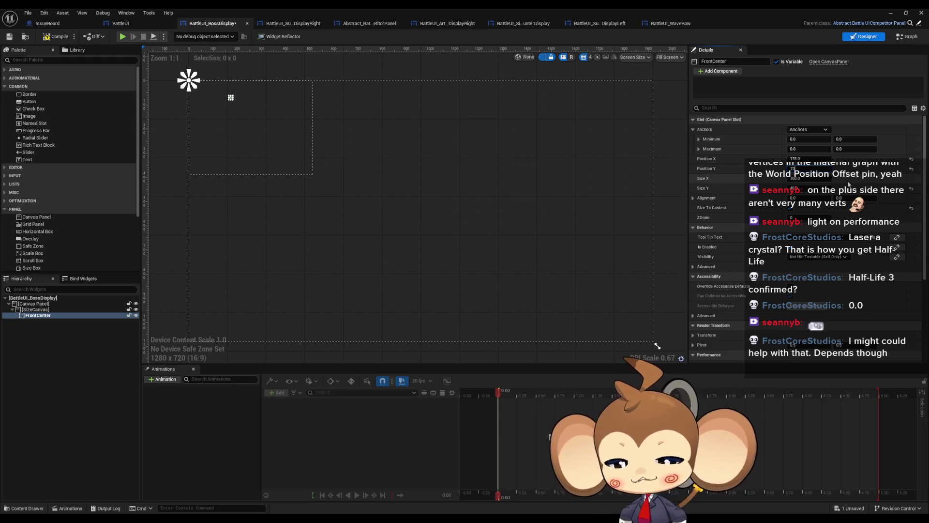
{"action": "left_click", "coordinate": [903, 13]}
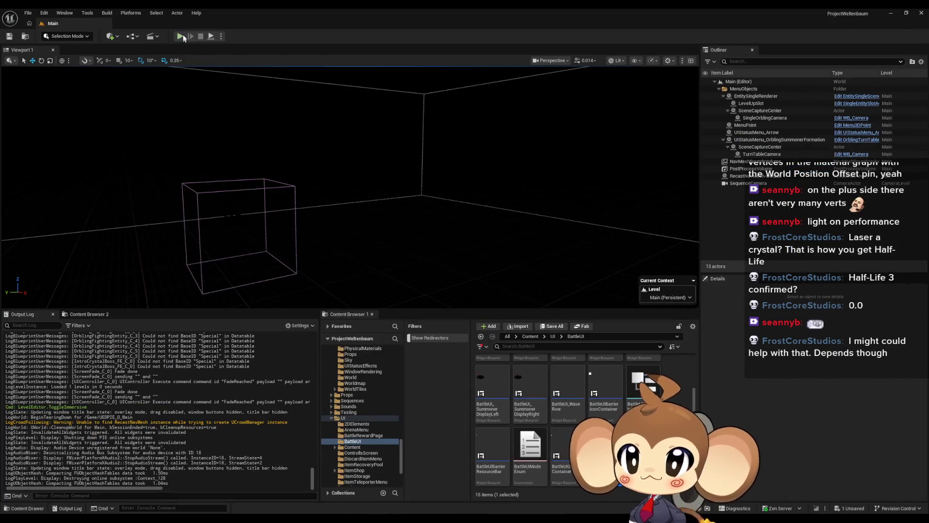
{"action": "left_click", "coordinate": [190, 34]}
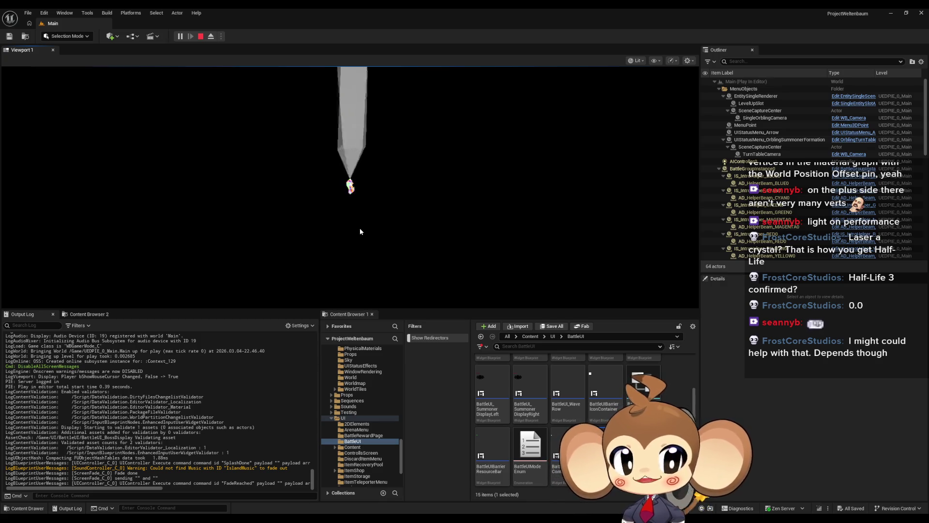
{"action": "left_click", "coordinate": [342, 214]}
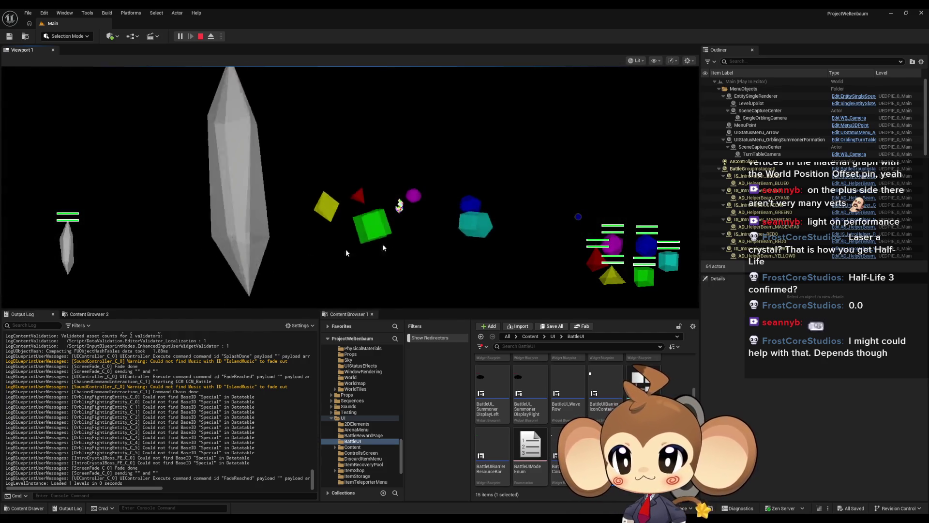
{"action": "key", "text": "F11"}
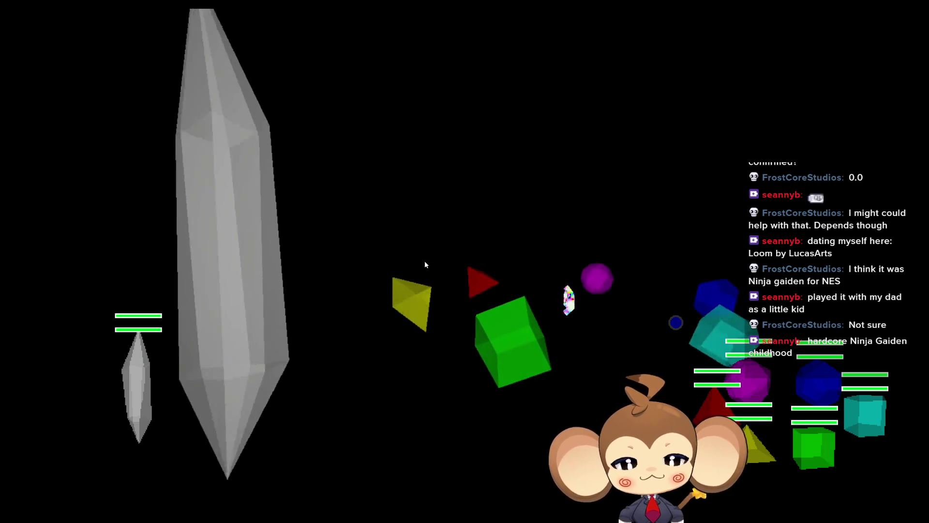
{"action": "key", "text": "F11"}
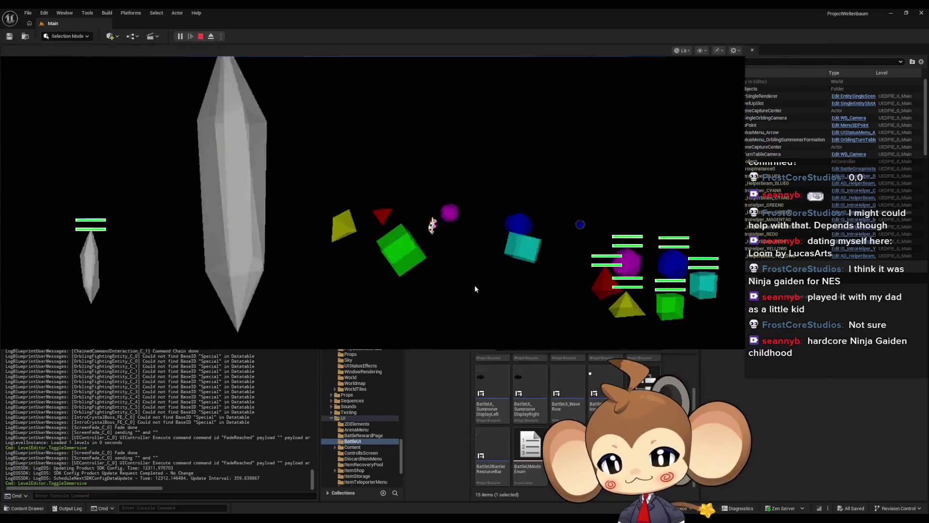
Stop the play session and briefly revisit BattleUI_BossDisplay before hiding it.
{"action": "left_click", "coordinate": [201, 37]}
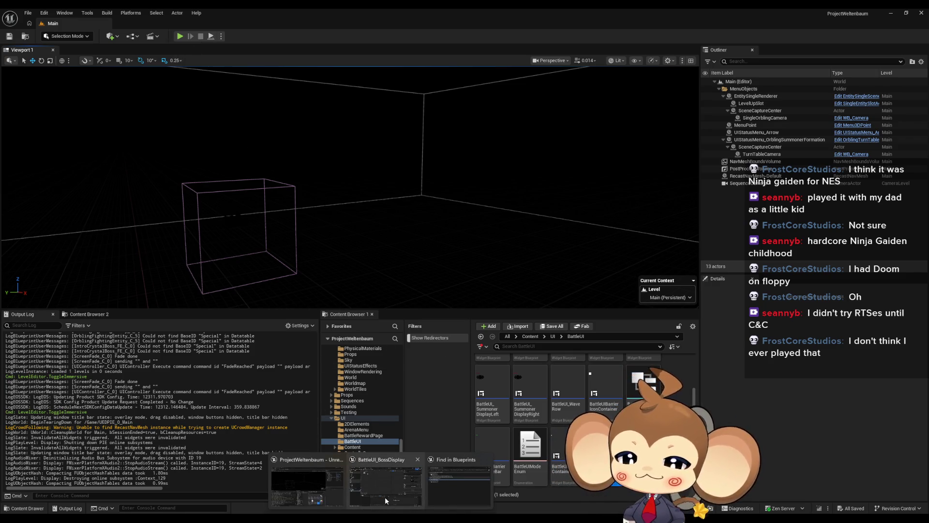
{"action": "left_click", "coordinate": [385, 496]}
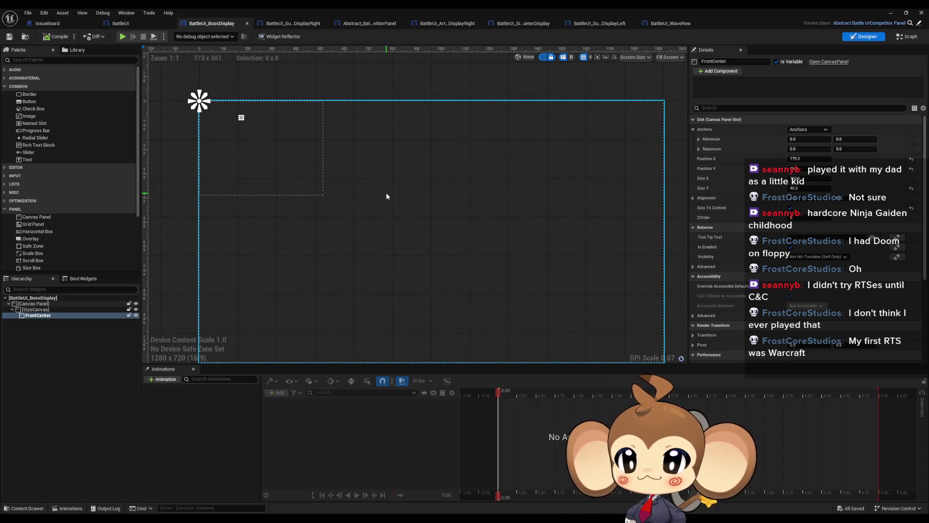
{"action": "left_click", "coordinate": [891, 13]}
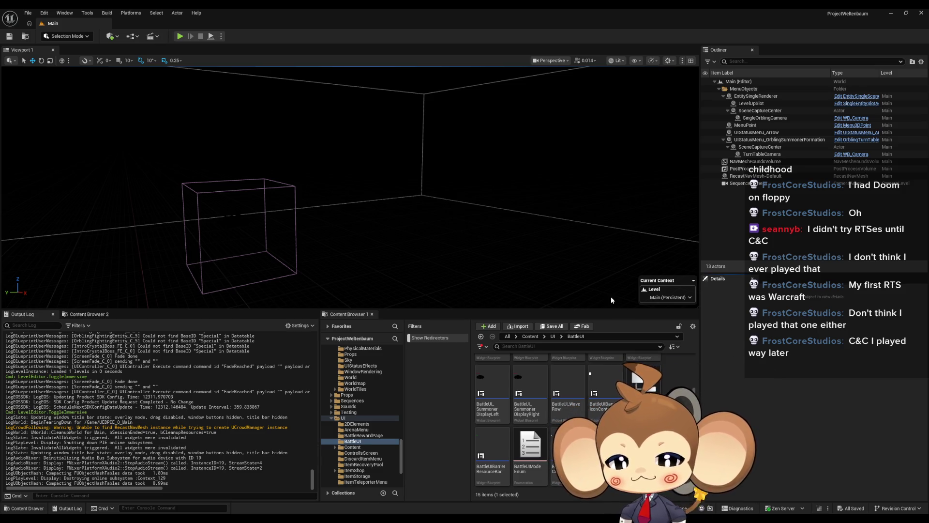
{"action": "left_click", "coordinate": [674, 391]}
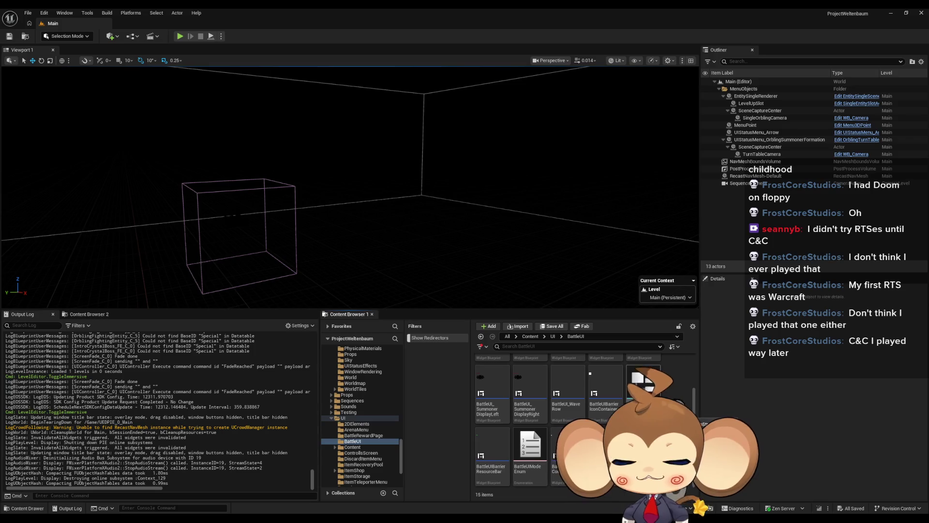
{"action": "scroll", "coordinate": [581, 416], "scroll_direction": "up", "scroll_amount": 1}
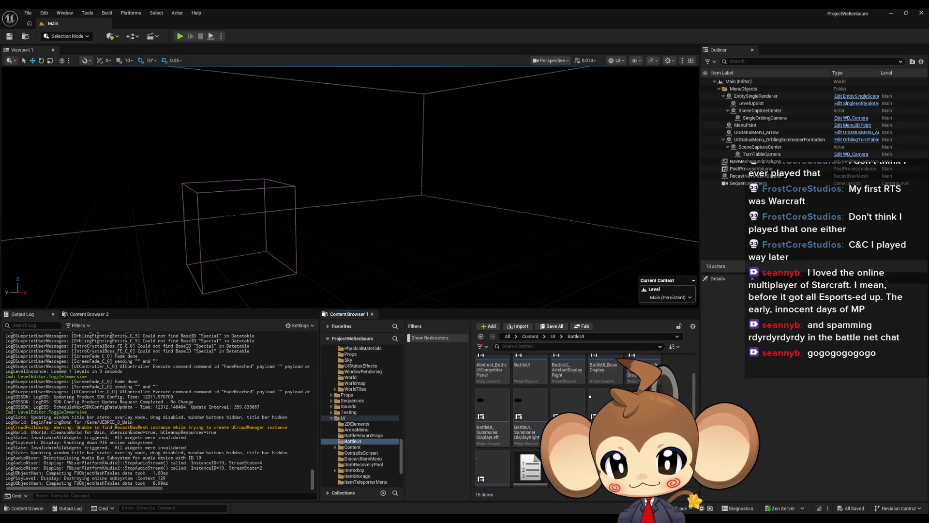
{"action": "scroll", "coordinate": [581, 421], "scroll_direction": "up", "scroll_amount": 1}
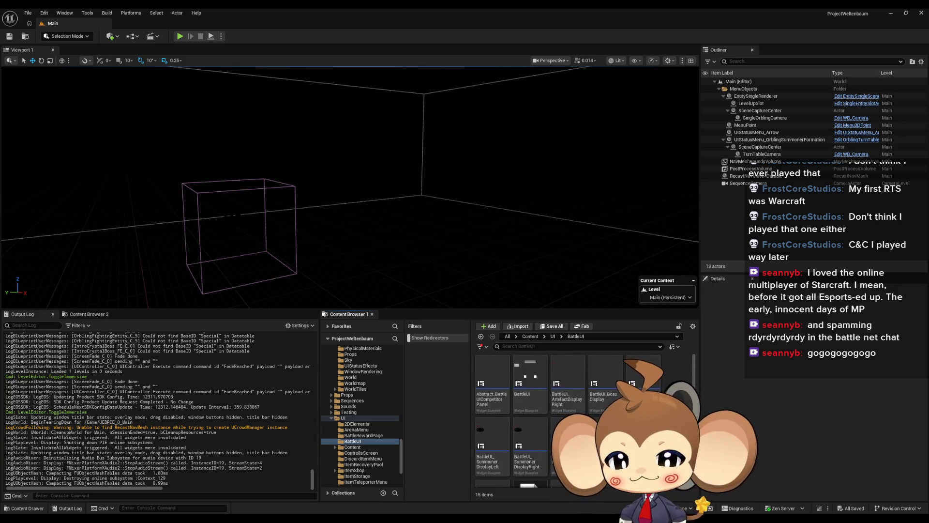
Minimize the BossDisplay widget editor and look inside Content > Blueprints > BattleSystem.
{"action": "mouse_move", "coordinate": [403, 497]}
{"action": "left_click", "coordinate": [402, 495]}
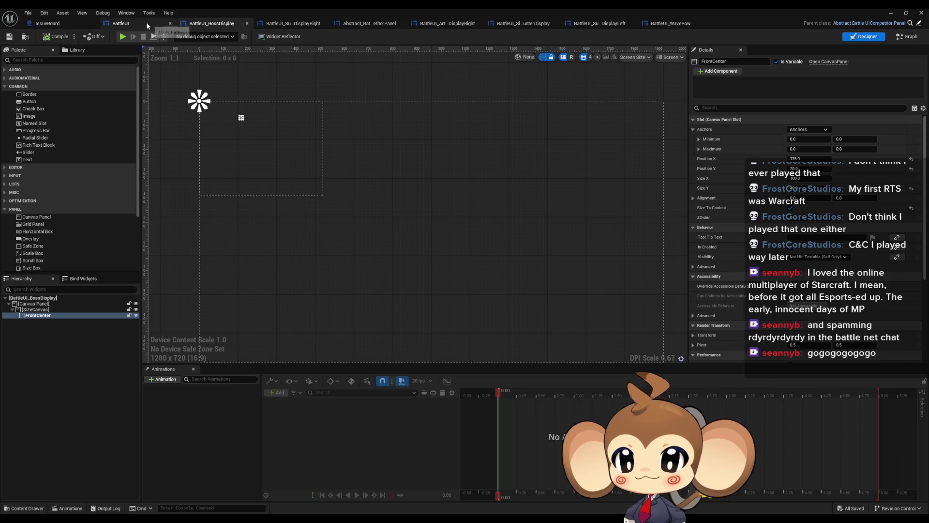
{"action": "left_click", "coordinate": [891, 15]}
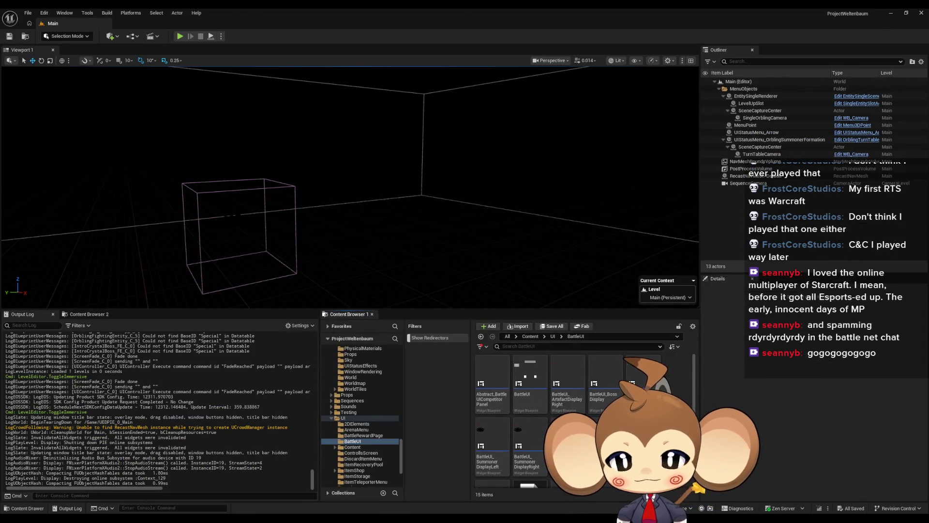
{"action": "left_click", "coordinate": [536, 340]}
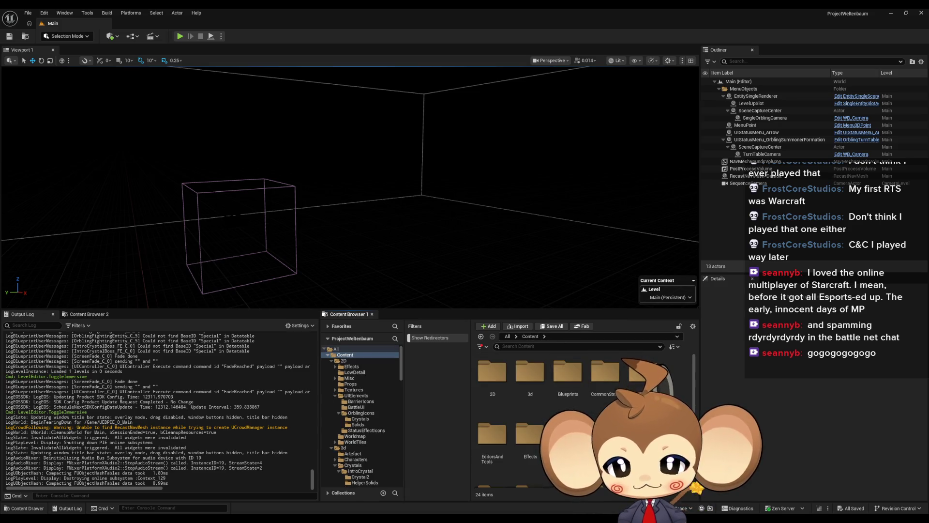
{"action": "double_click", "coordinate": [566, 376]}
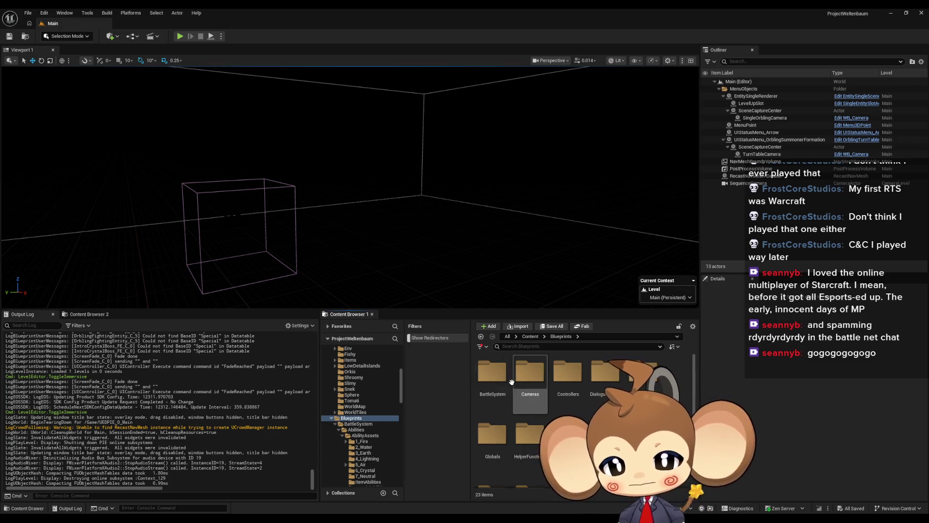
{"action": "left_click", "coordinate": [493, 375]}
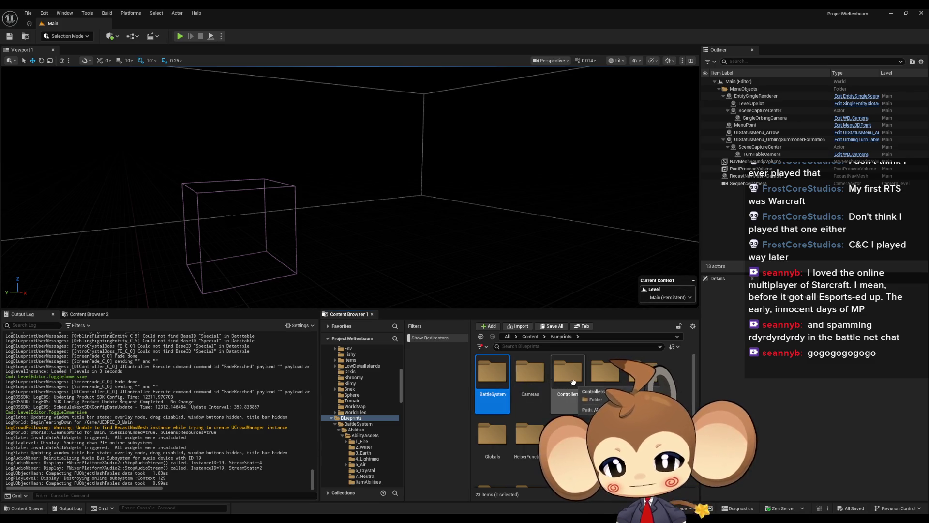
{"action": "left_click", "coordinate": [530, 336]}
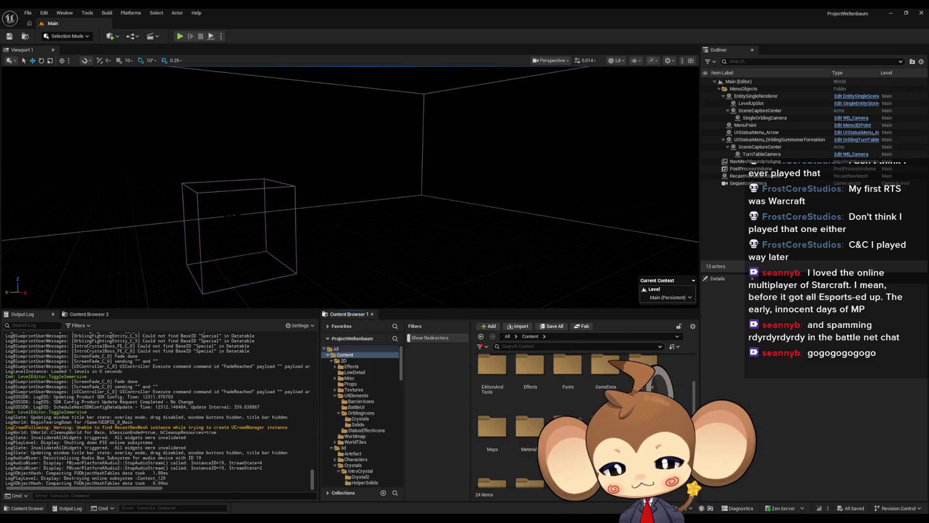
Navigate to Content > Sequences > Battle > Intro and select BattleIntro1.
{"action": "double_click", "coordinate": [605, 392]}
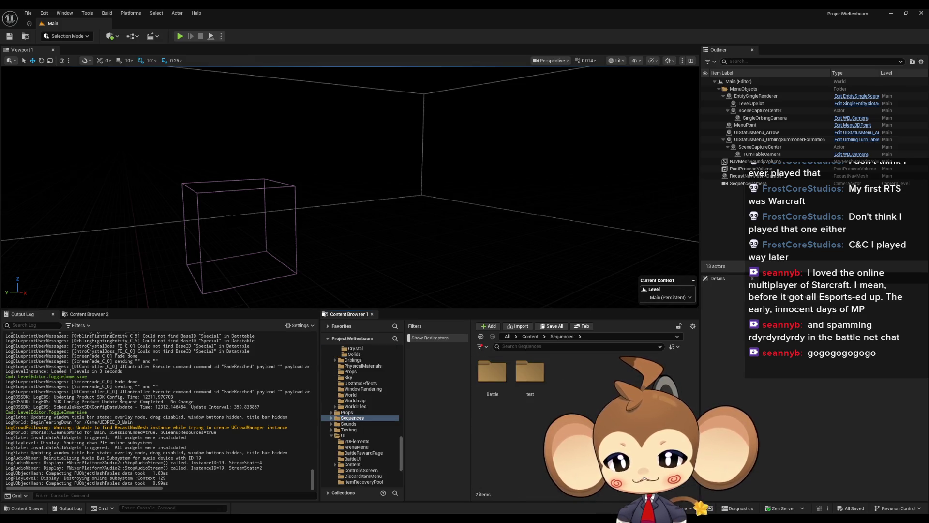
{"action": "double_click", "coordinate": [503, 378]}
{"action": "double_click", "coordinate": [503, 377]}
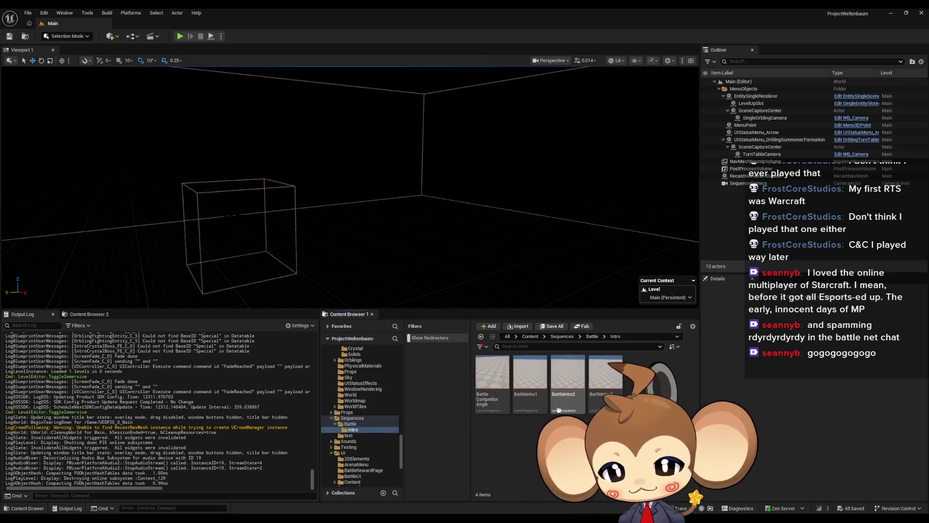
{"action": "left_click", "coordinate": [605, 373]}
Open BattleIntro1 in Sequencer to inspect its camera tracks, then close it.
{"action": "double_click", "coordinate": [534, 380]}
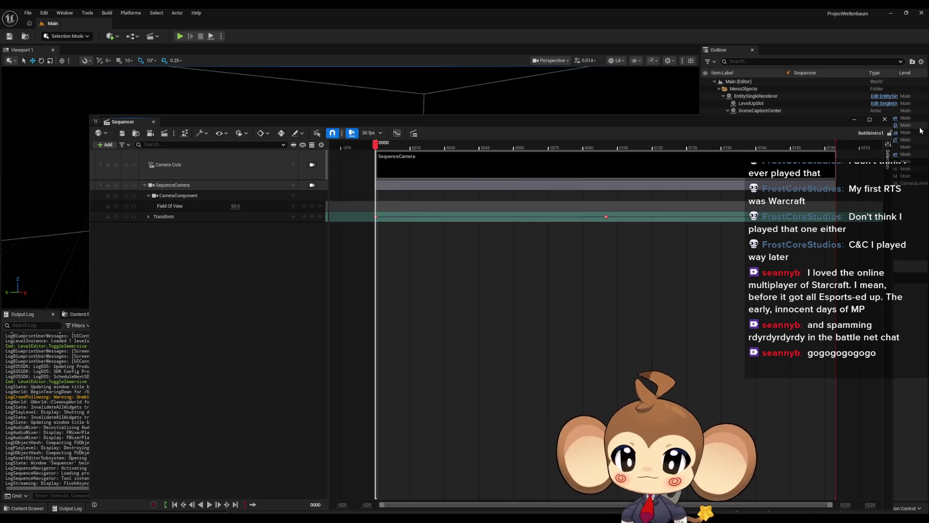
{"action": "left_click", "coordinate": [885, 119]}
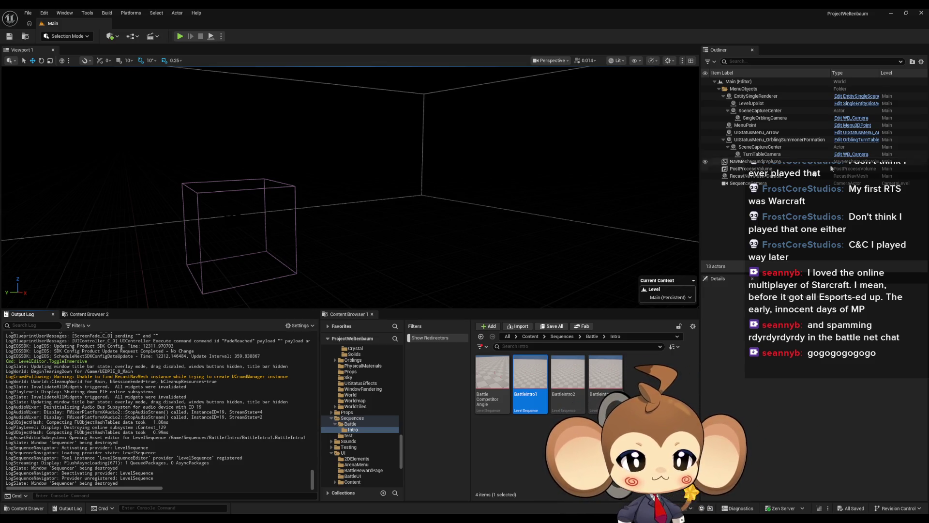
Look through the Maps folder's CameraLevel and Arena, then return to the top-level Content folder.
{"action": "left_click", "coordinate": [530, 337]}
{"action": "scroll", "coordinate": [489, 412], "scroll_direction": "down", "scroll_amount": 2}
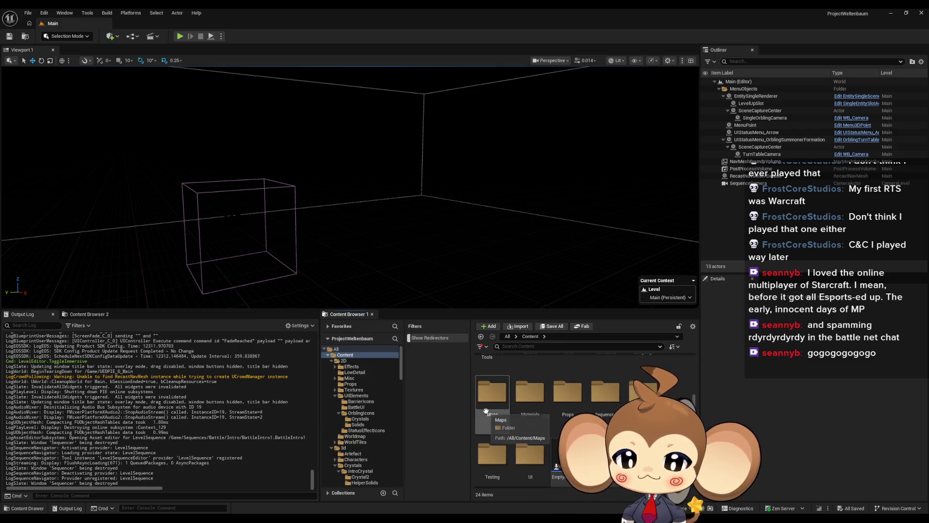
{"action": "double_click", "coordinate": [488, 406]}
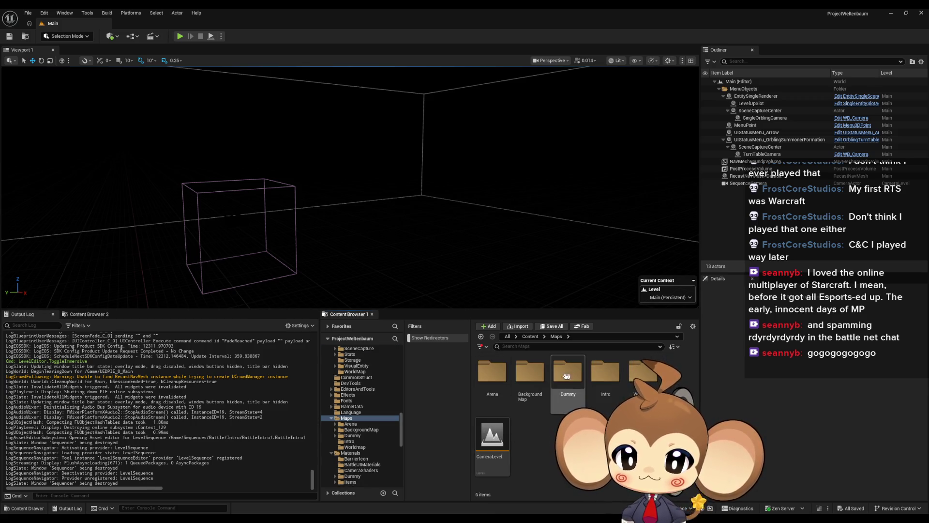
{"action": "left_click", "coordinate": [492, 436]}
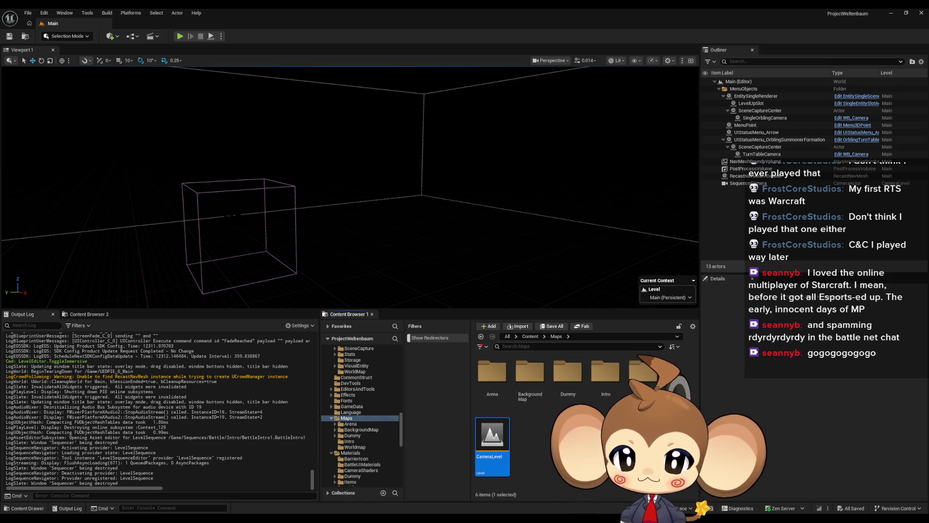
{"action": "left_click", "coordinate": [493, 383]}
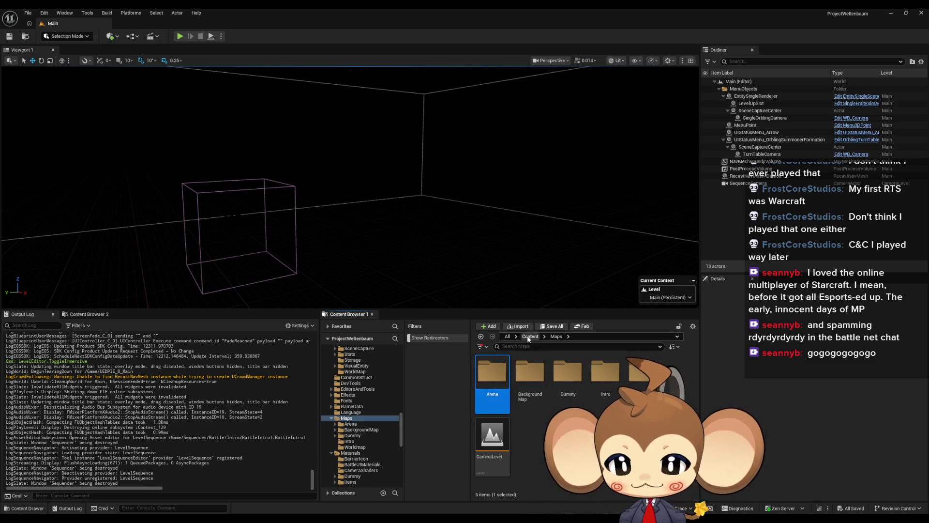
{"action": "key", "text": "BackSpace"}
{"action": "left_click", "coordinate": [605, 435]}
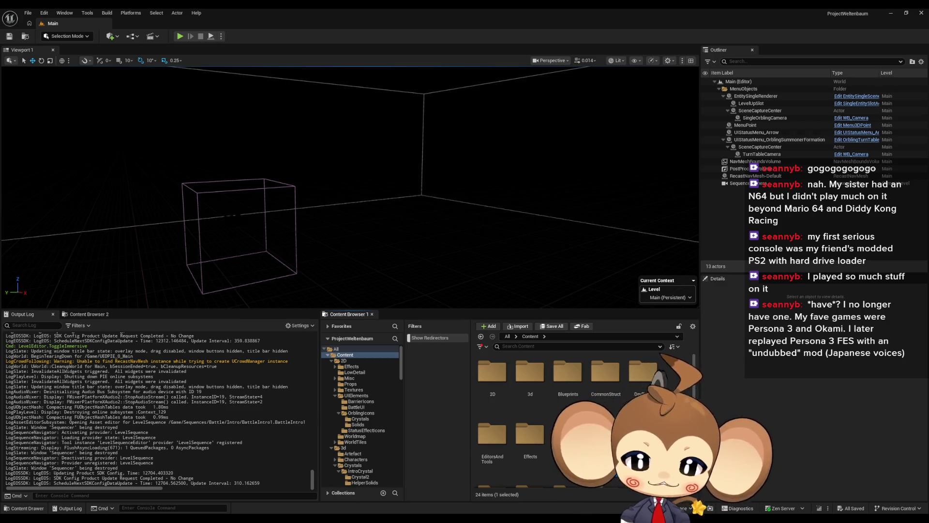
{"action": "right_click", "coordinate": [663, 372]}
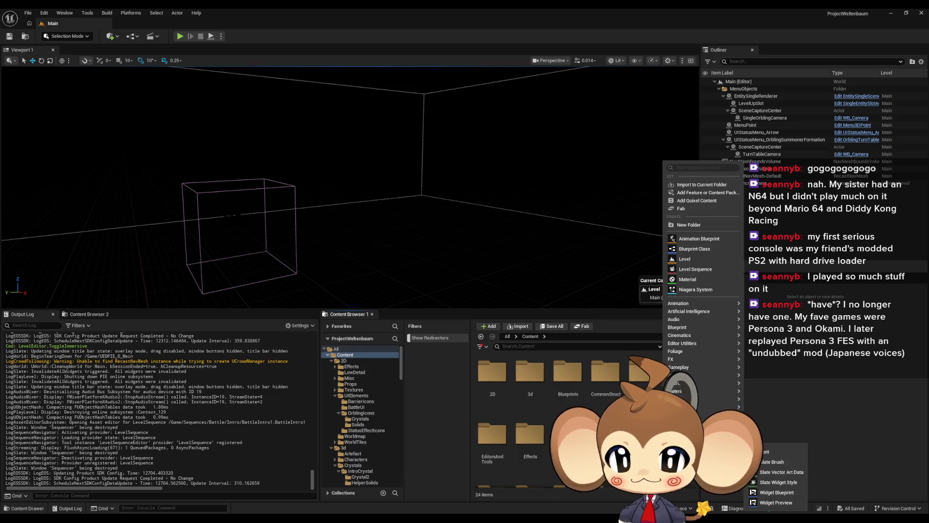
{"action": "key", "text": "Escape"}
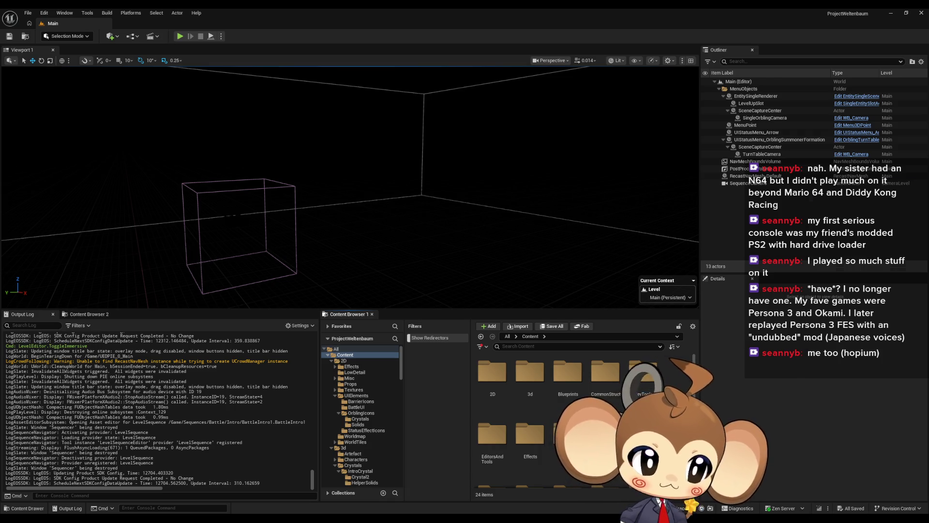
{"action": "key", "text": "alt+Tab"}
{"action": "double_click", "coordinate": [528, 208]}
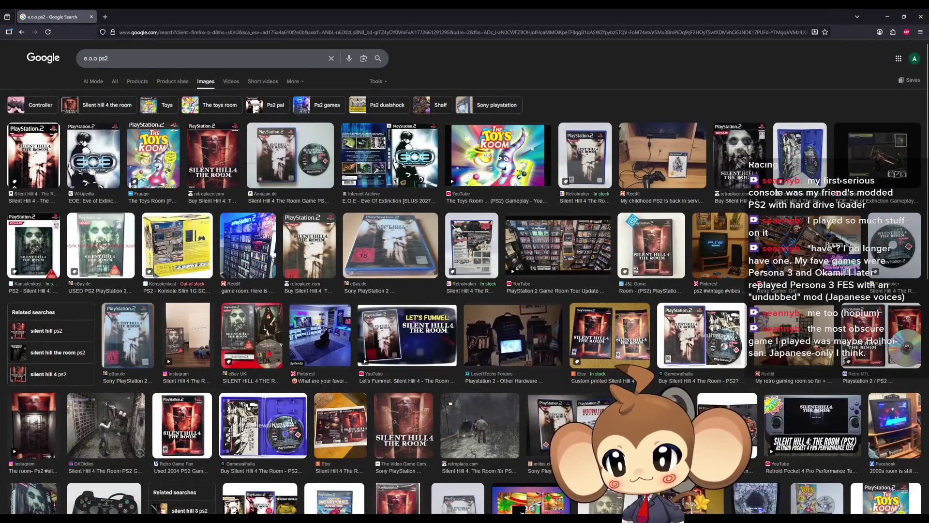
Preview the EOE cover image, then float Firefox and bring the hoihoi san search back.
{"action": "left_click", "coordinate": [91, 169]}
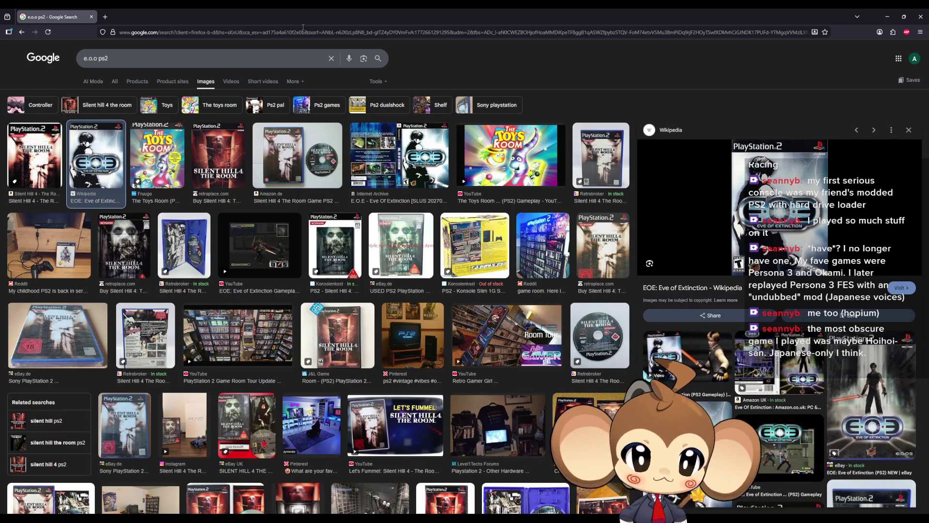
{"action": "double_click", "coordinate": [307, 16]}
{"action": "left_click", "coordinate": [306, 16]}
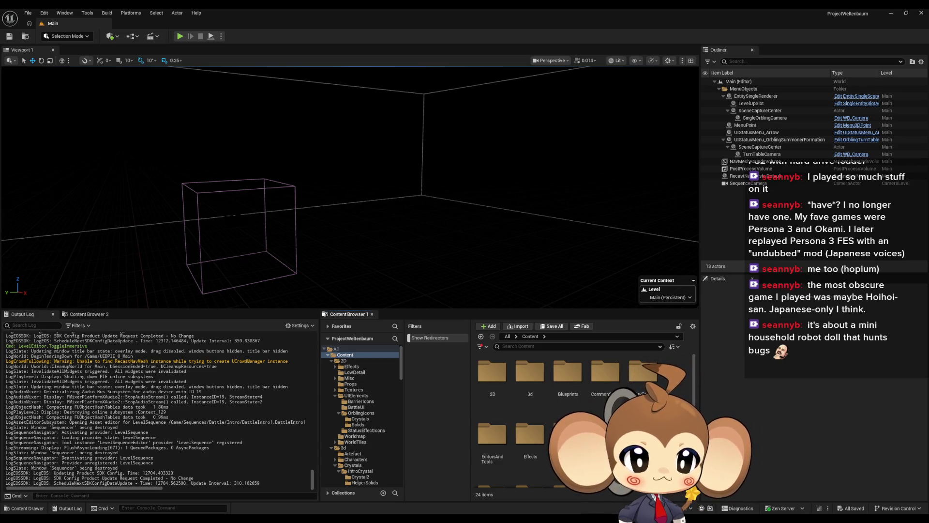
{"action": "key", "text": "alt+Tab"}
{"action": "left_click_drag", "start_coordinate": [430, 188], "coordinate": [418, 173]}
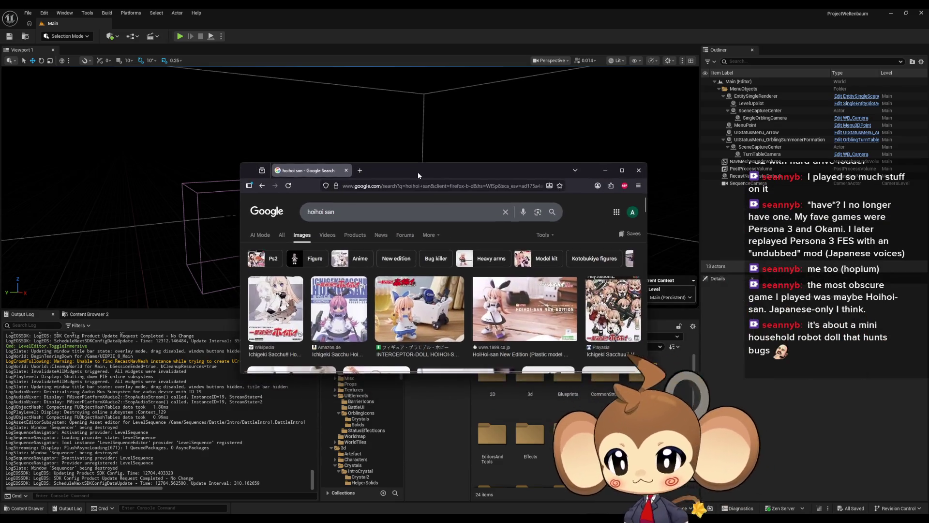
Maximize Firefox and scroll through the hoihoi san ps2 image results.
{"action": "double_click", "coordinate": [417, 173]}
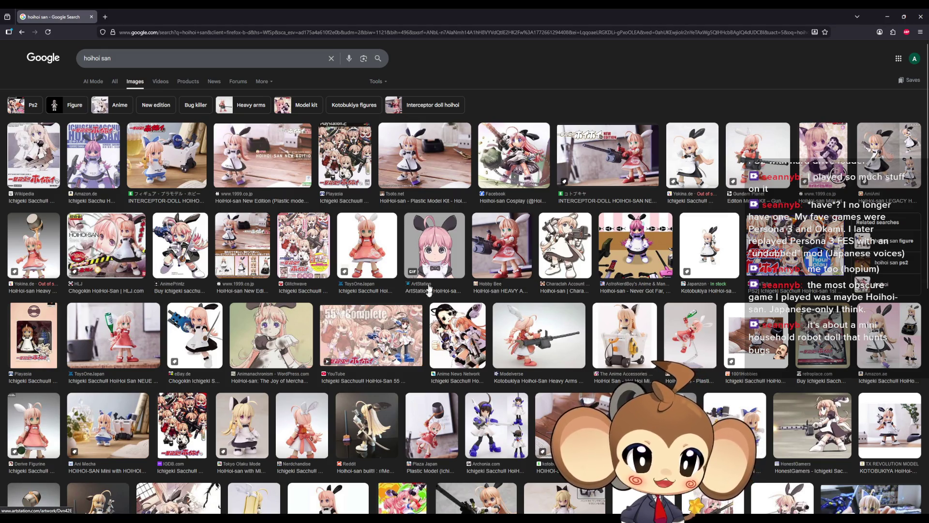
{"action": "scroll", "coordinate": [477, 304], "scroll_direction": "down", "scroll_amount": 3}
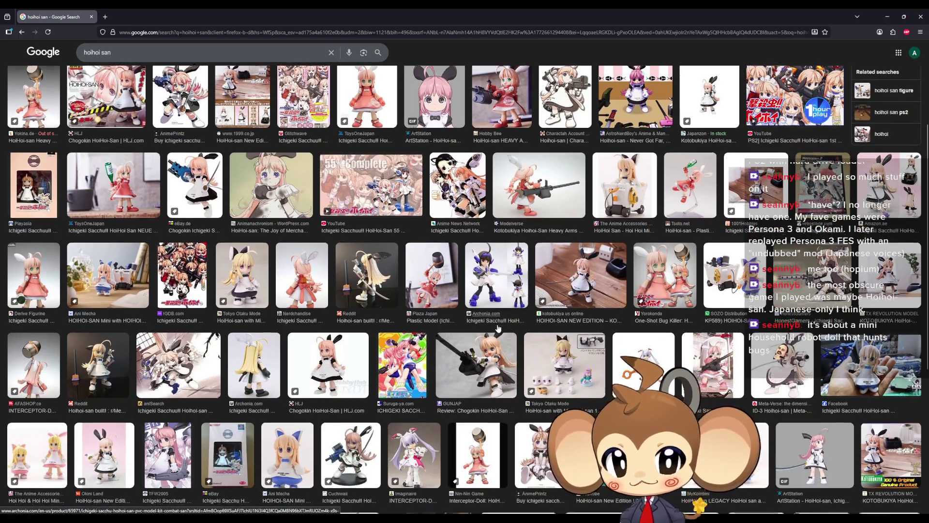
{"action": "scroll", "coordinate": [496, 325], "scroll_direction": "down", "scroll_amount": 6}
{"action": "scroll", "coordinate": [499, 340], "scroll_direction": "down", "scroll_amount": 10}
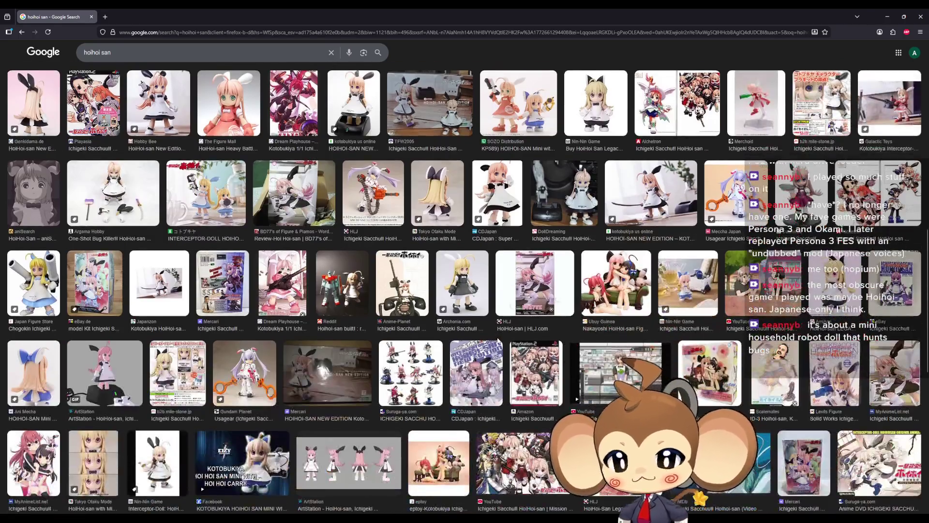
{"action": "scroll", "coordinate": [504, 341], "scroll_direction": "up", "scroll_amount": 10}
{"action": "scroll", "coordinate": [503, 341], "scroll_direction": "up", "scroll_amount": 10}
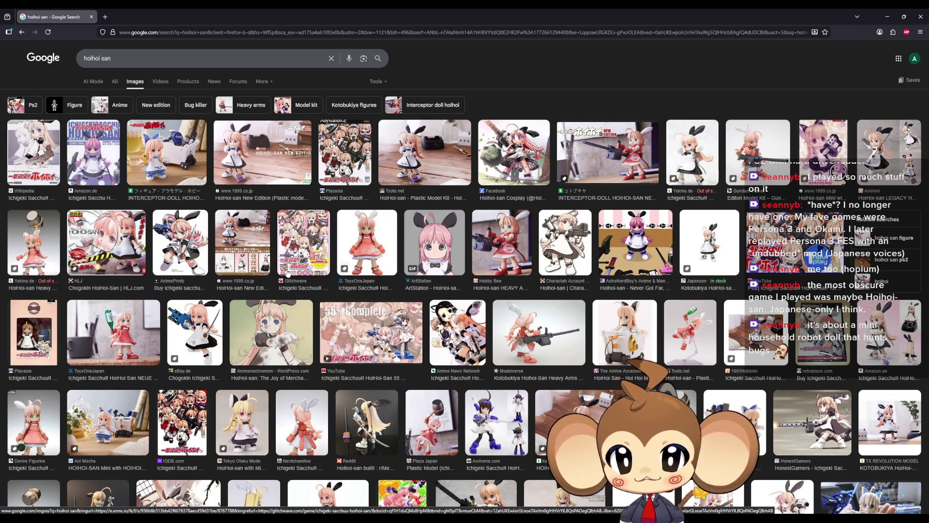
Move the browser window off-screen, then bring it back maximized.
{"action": "double_click", "coordinate": [332, 15]}
{"action": "left_click_drag", "start_coordinate": [397, 171], "coordinate": [928, 272]}
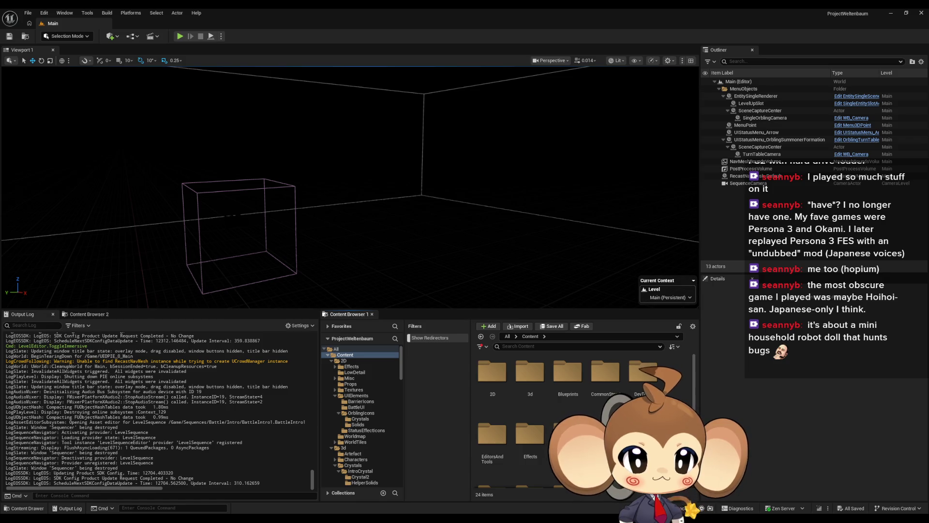
{"action": "left_click_drag", "start_coordinate": [928, 271], "coordinate": [445, 191]}
{"action": "double_click", "coordinate": [446, 191]}
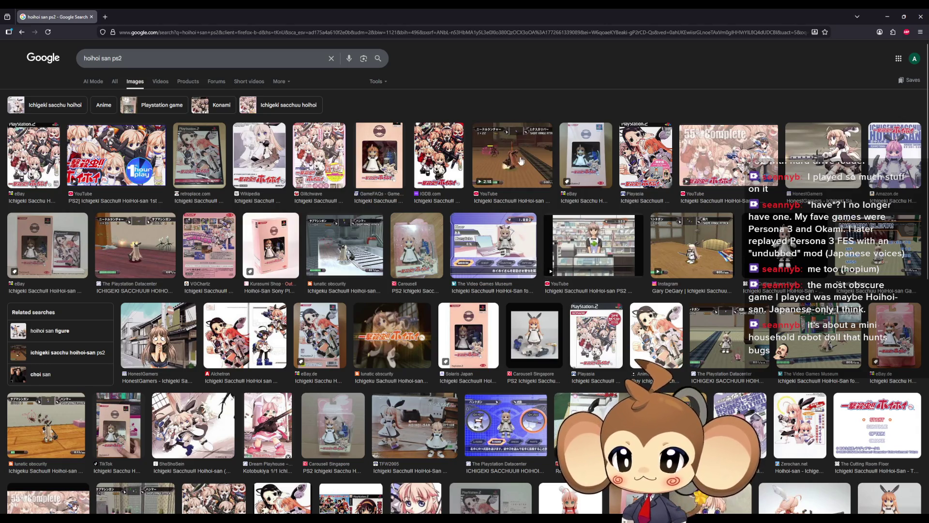
Preview the Ichigeki Sacchuu!! HoiHoi-san PS2 gameplay image from The Playstation Datacenter.
{"action": "left_click", "coordinate": [145, 262]}
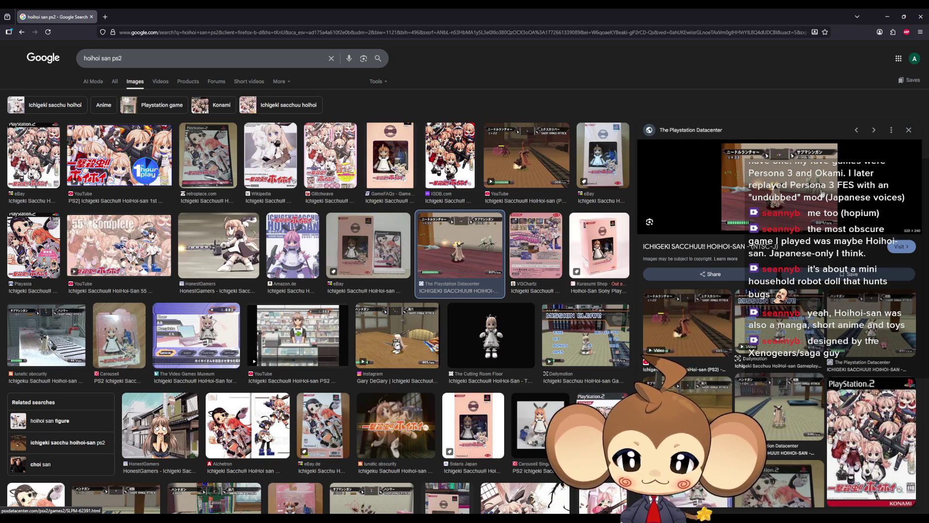
Scroll through the Playstation Datacenter preview and results, then return to the Unreal editor.
{"action": "scroll", "coordinate": [776, 320], "scroll_direction": "down", "scroll_amount": 2}
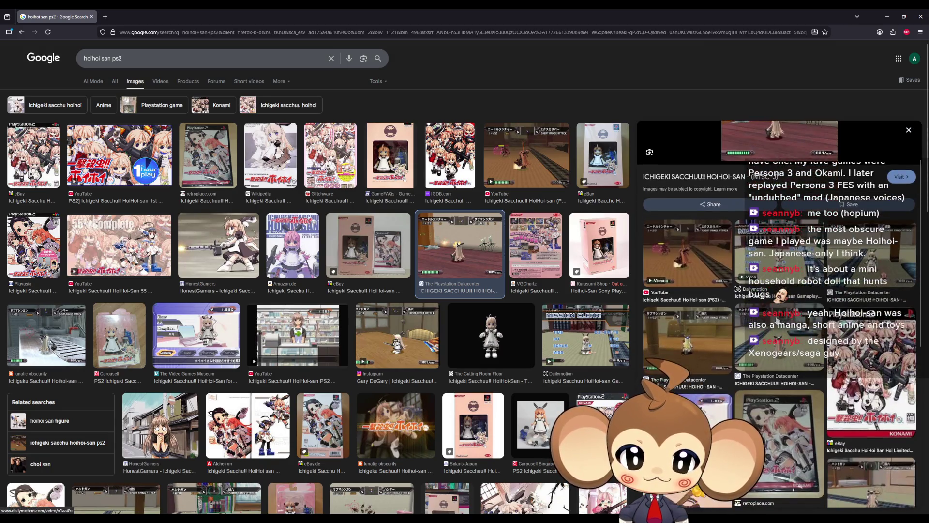
{"action": "scroll", "coordinate": [863, 384], "scroll_direction": "down", "scroll_amount": 1}
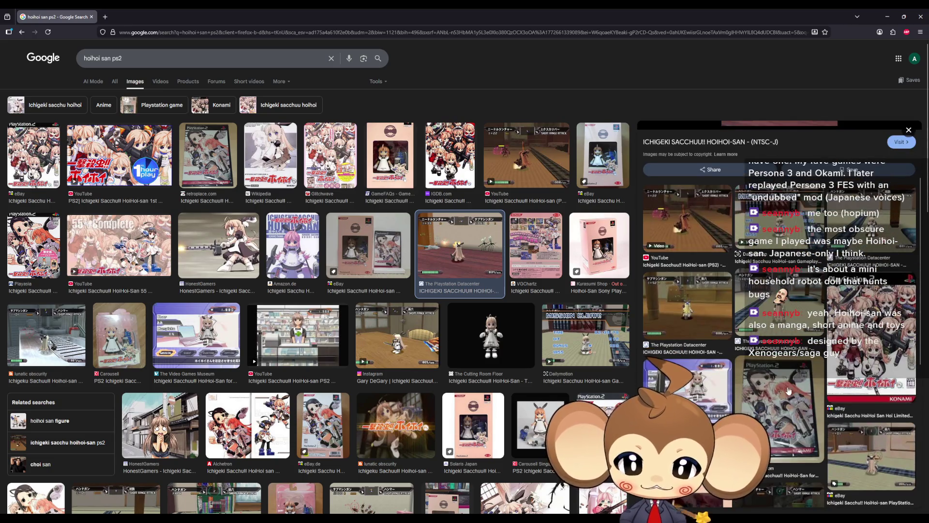
{"action": "scroll", "coordinate": [789, 390], "scroll_direction": "down", "scroll_amount": 5}
{"action": "scroll", "coordinate": [576, 364], "scroll_direction": "down", "scroll_amount": 1}
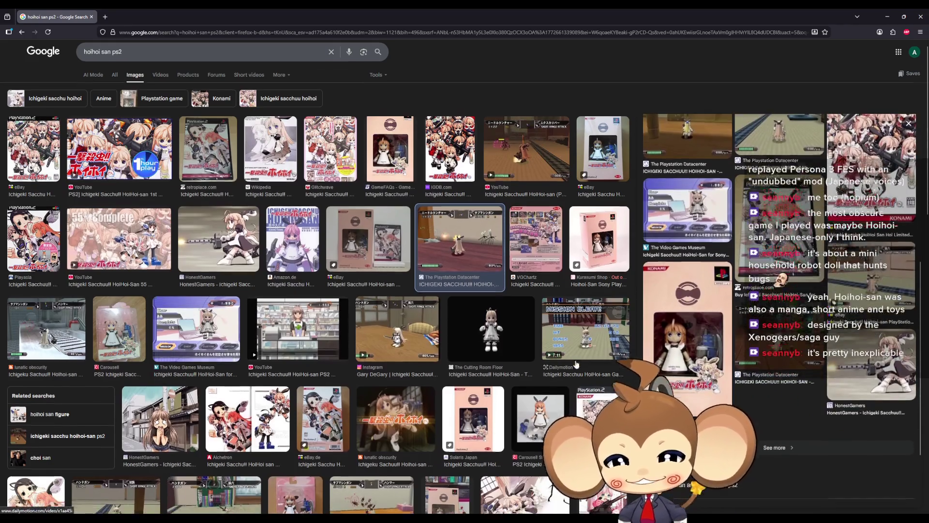
{"action": "scroll", "coordinate": [575, 364], "scroll_direction": "down", "scroll_amount": 4}
{"action": "scroll", "coordinate": [469, 415], "scroll_direction": "up", "scroll_amount": 1}
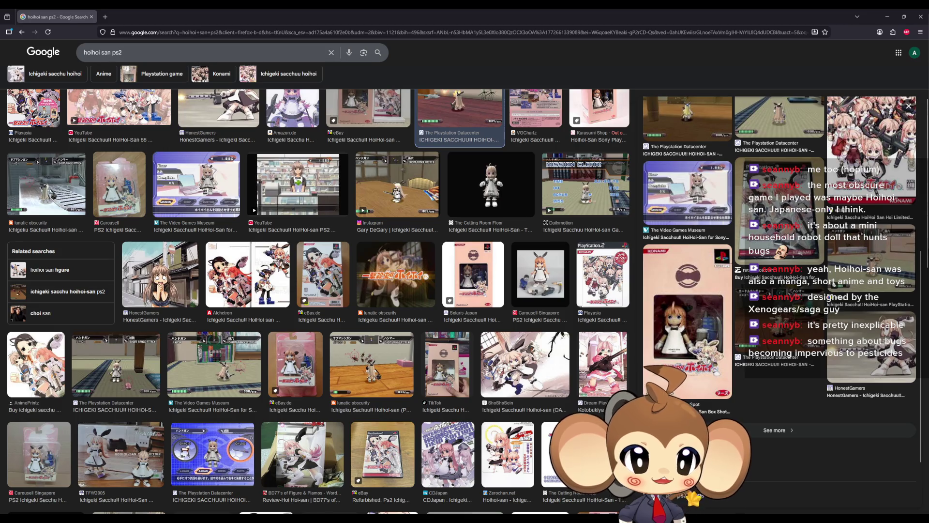
{"action": "key", "text": "alt+Tab"}
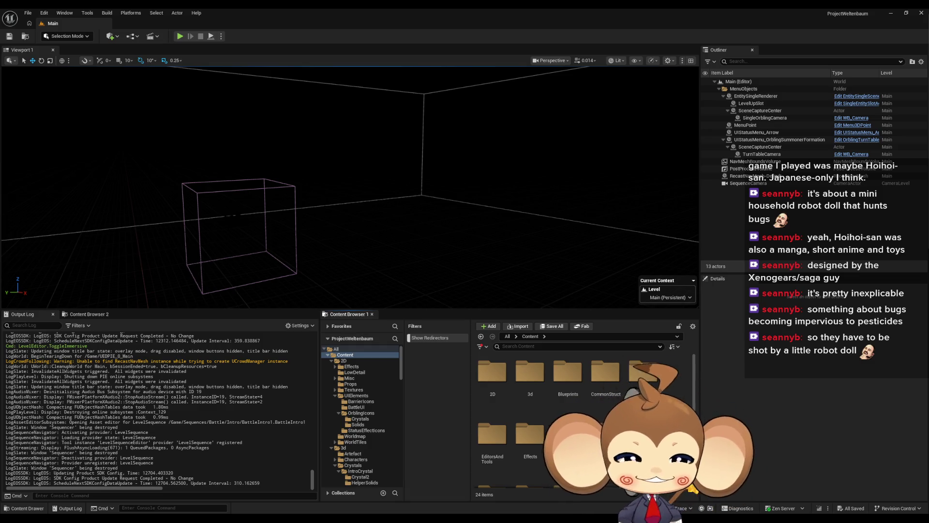
Open the Blueprints folder, look over its subfolders, and enter BattleSystem.
{"action": "double_click", "coordinate": [561, 377]}
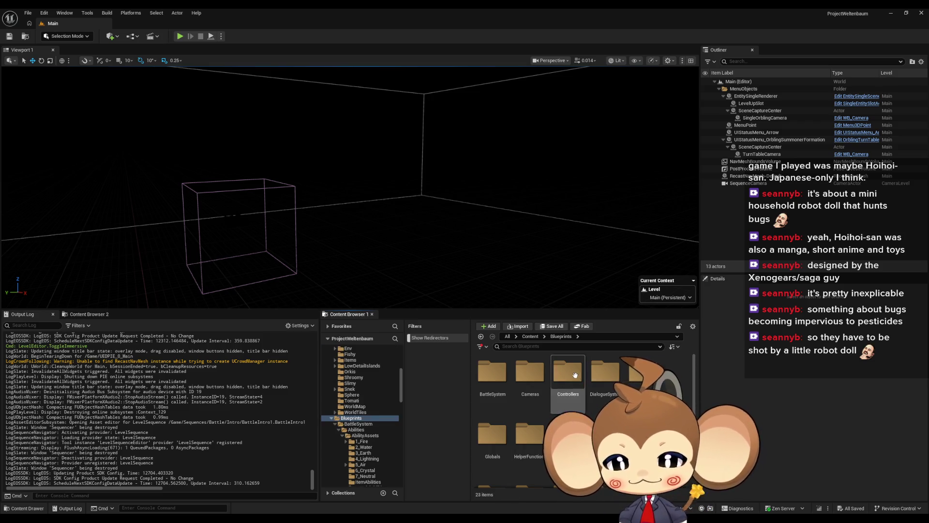
{"action": "scroll", "coordinate": [575, 375], "scroll_direction": "down", "scroll_amount": 5}
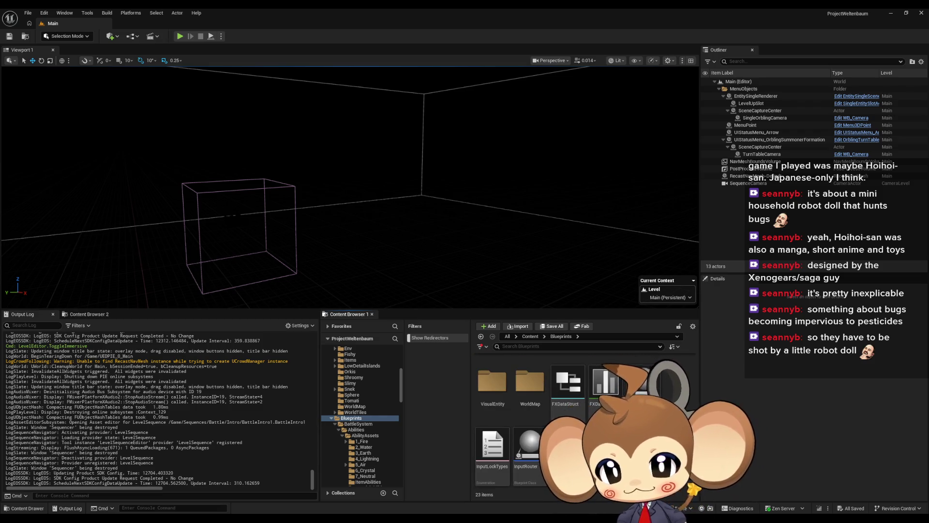
{"action": "scroll", "coordinate": [561, 376], "scroll_direction": "up", "scroll_amount": 5}
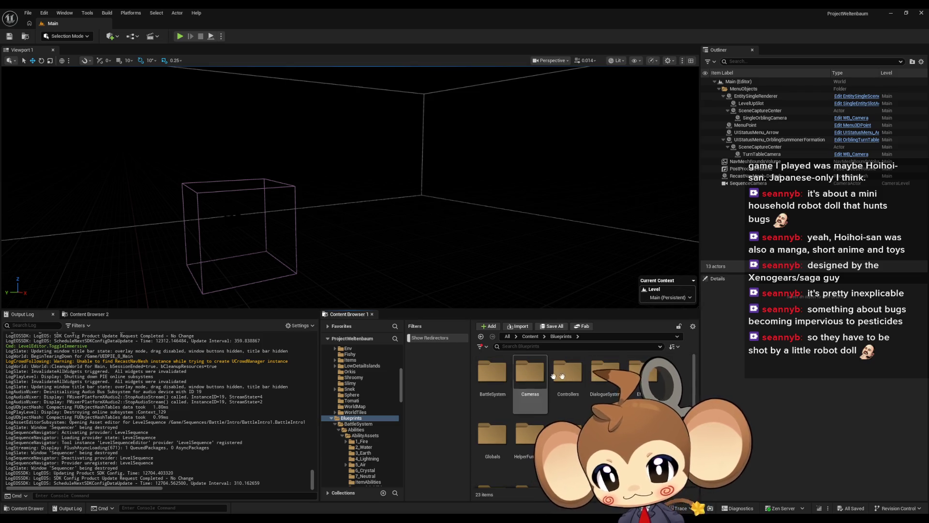
{"action": "double_click", "coordinate": [492, 372]}
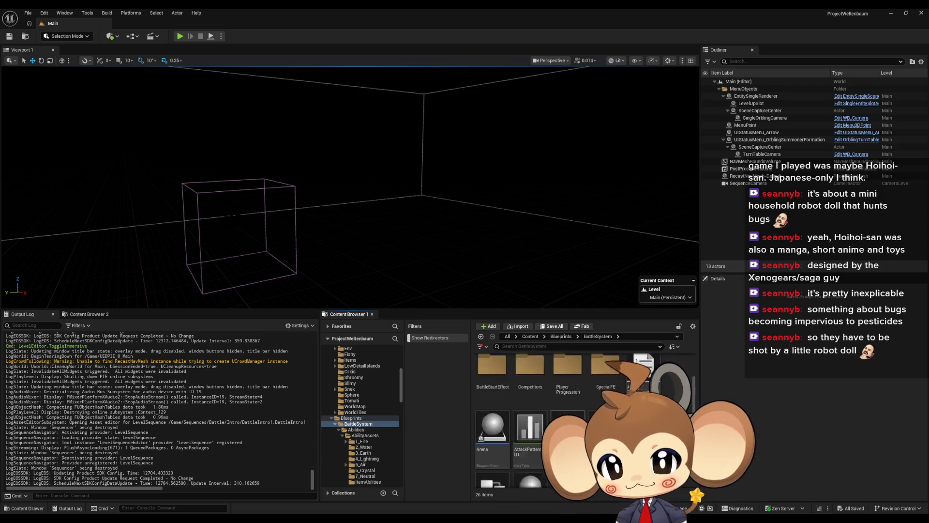
Zoom out on BattleController's graph and expand the Prepare functions in My Blueprint.
{"action": "scroll", "coordinate": [532, 388], "scroll_direction": "down", "scroll_amount": 2}
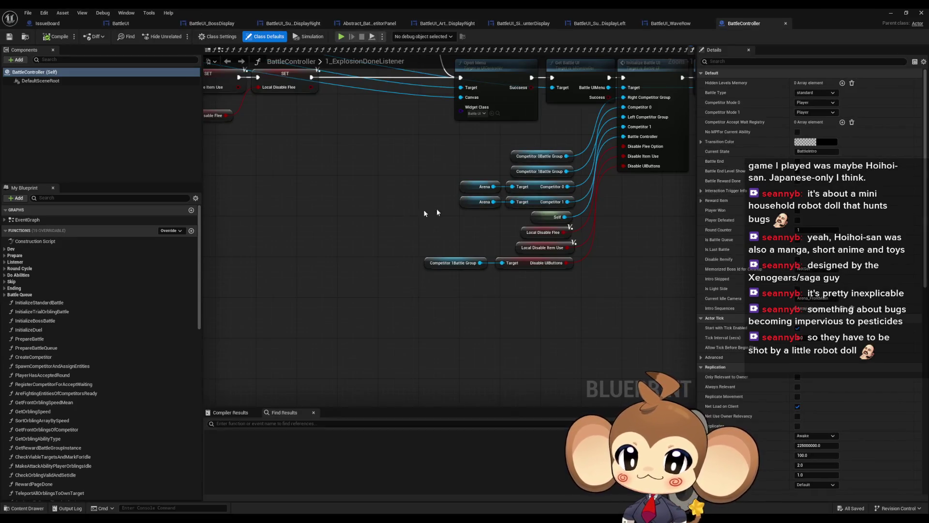
{"action": "scroll", "coordinate": [383, 208], "scroll_direction": "down", "scroll_amount": 6}
{"action": "left_click_drag", "start_coordinate": [449, 316], "coordinate": [476, 321]}
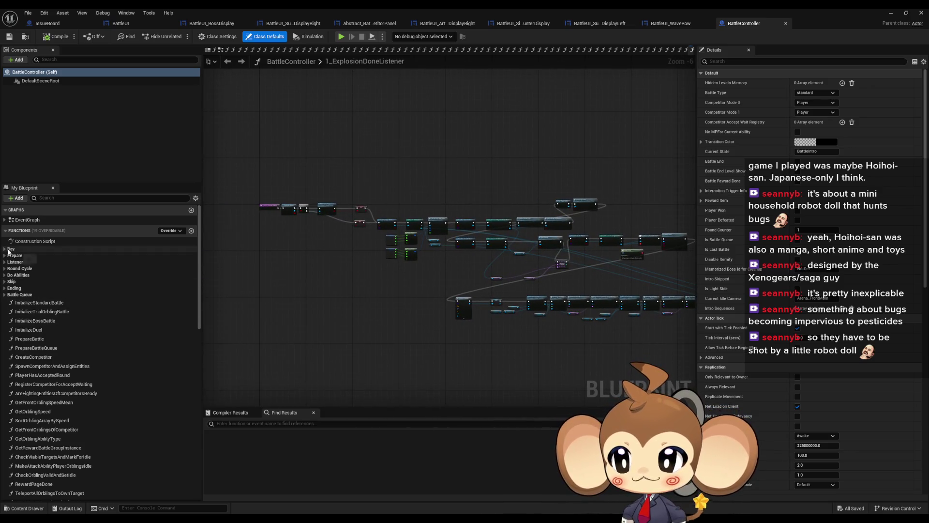
{"action": "left_click", "coordinate": [6, 269]}
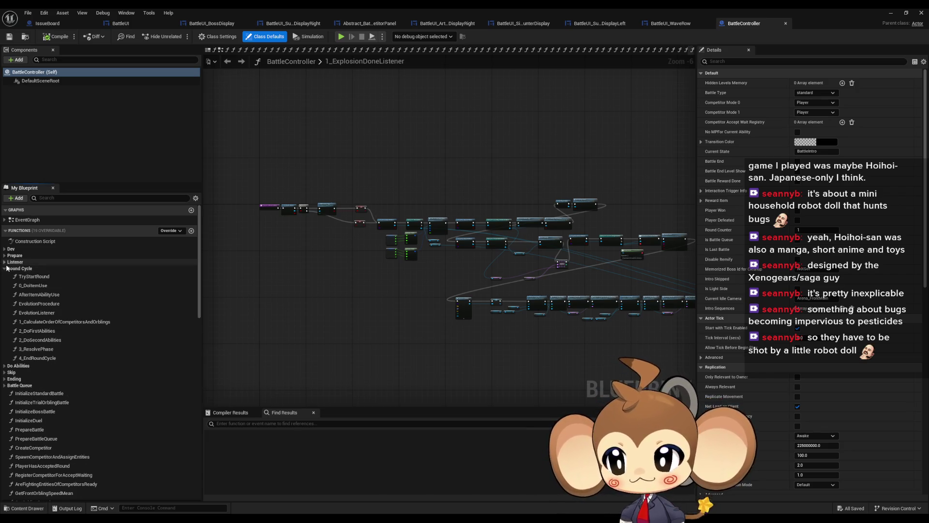
{"action": "left_click", "coordinate": [20, 269]}
{"action": "left_click", "coordinate": [14, 256]}
{"action": "left_click", "coordinate": [42, 263]}
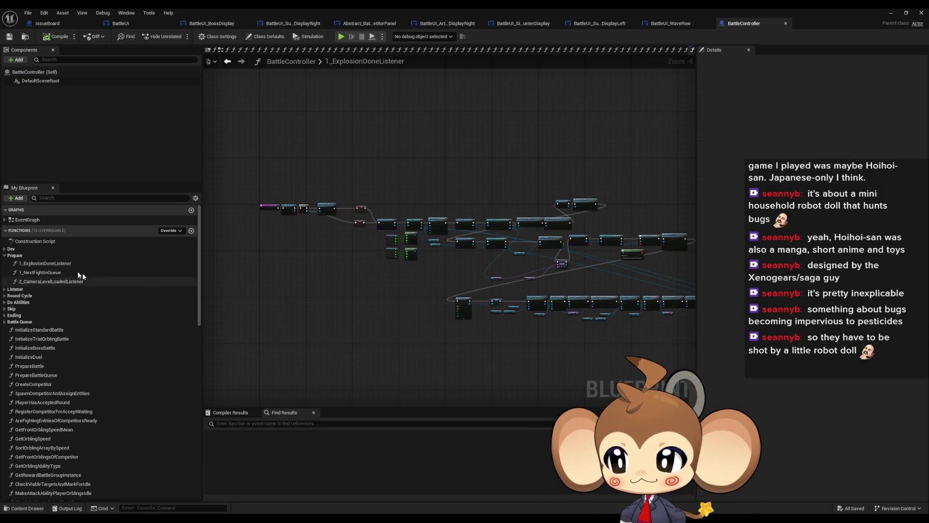
Open the 2_CameraLevelLoadedListener function graph.
{"action": "scroll", "coordinate": [421, 250], "scroll_direction": "up", "scroll_amount": 2}
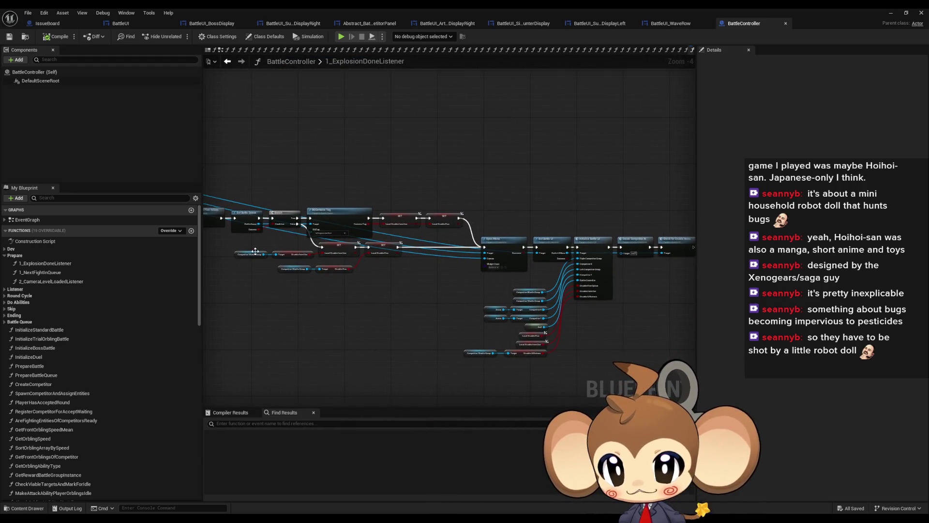
{"action": "scroll", "coordinate": [346, 271], "scroll_direction": "up", "scroll_amount": 2}
{"action": "scroll", "coordinate": [371, 268], "scroll_direction": "up", "scroll_amount": 2}
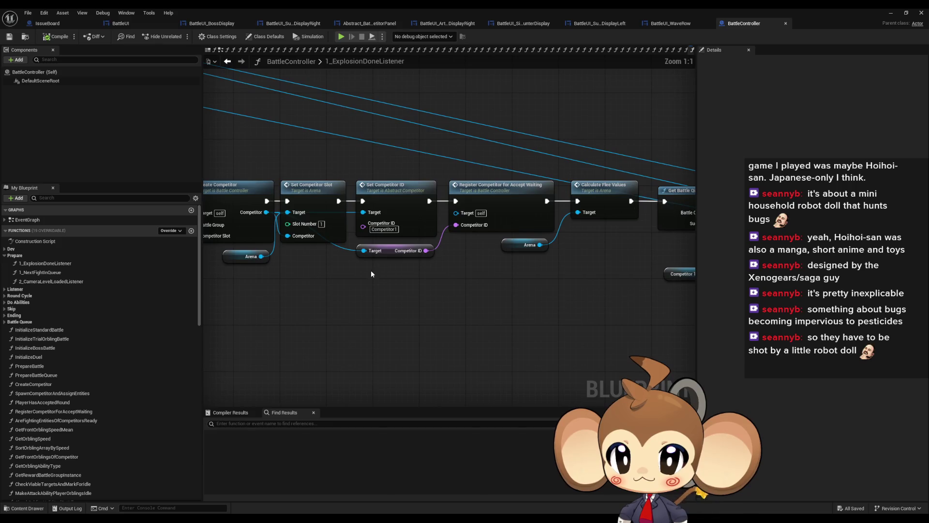
{"action": "scroll", "coordinate": [373, 272], "scroll_direction": "down", "scroll_amount": 4}
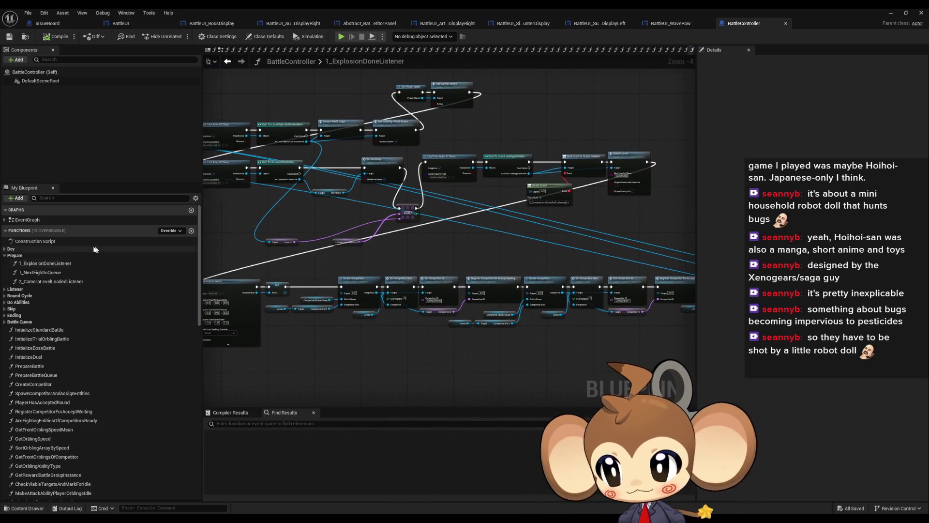
{"action": "double_click", "coordinate": [39, 282]}
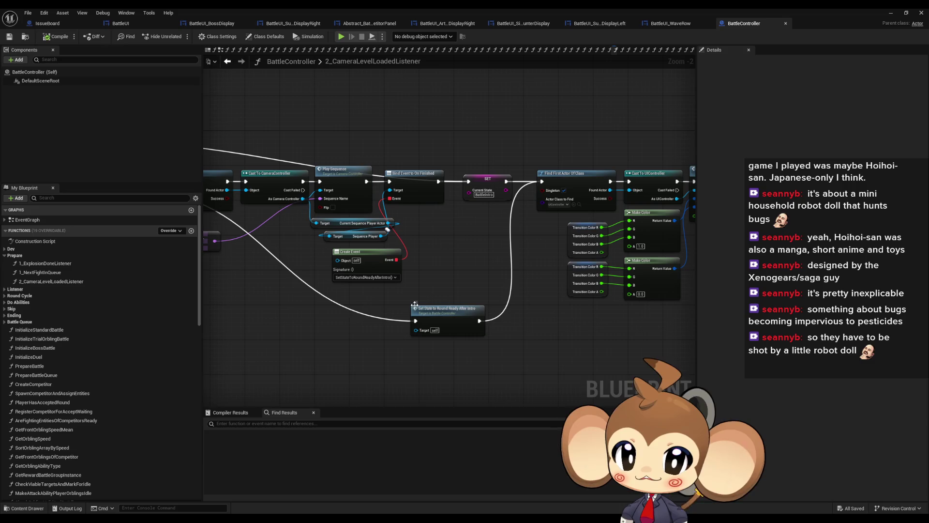
Inspect the Intro Sequences variable and Make Array node in the intro sequence lookup.
{"action": "left_click_drag", "start_coordinate": [371, 304], "coordinate": [542, 325]}
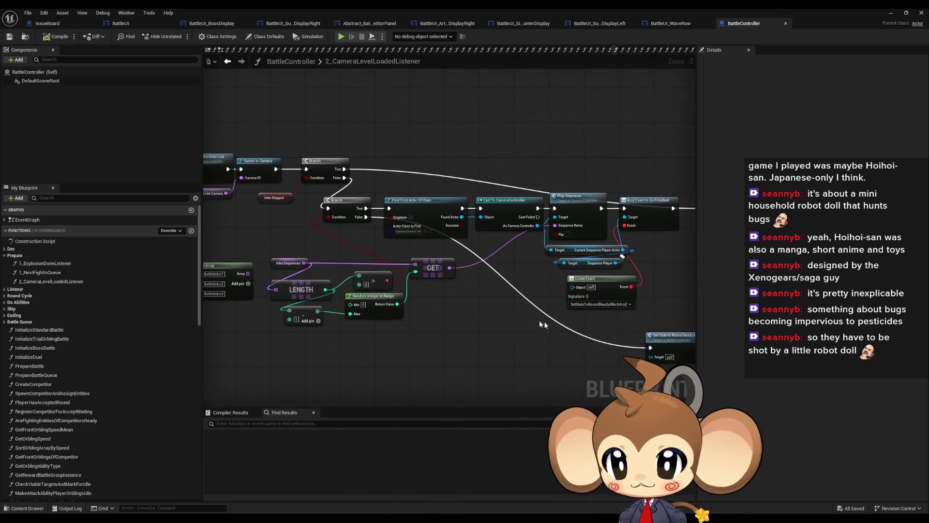
{"action": "left_click", "coordinate": [288, 263]}
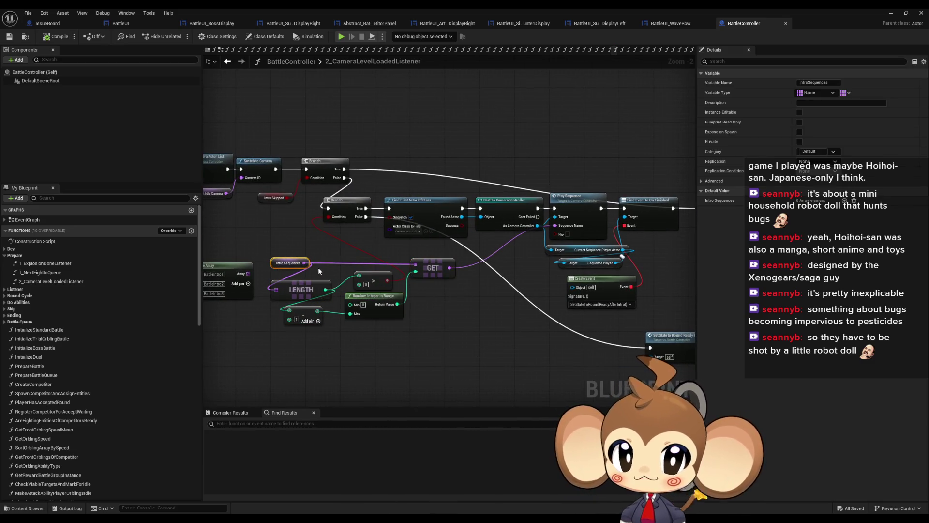
{"action": "left_click_drag", "start_coordinate": [415, 271], "coordinate": [694, 278]}
{"action": "left_click", "coordinate": [493, 288]}
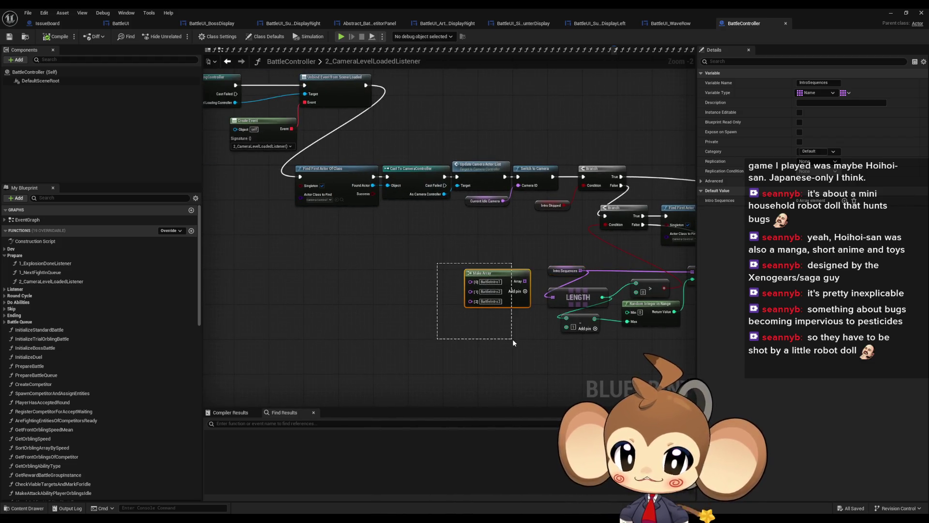
{"action": "left_click_drag", "start_coordinate": [558, 342], "coordinate": [394, 337]}
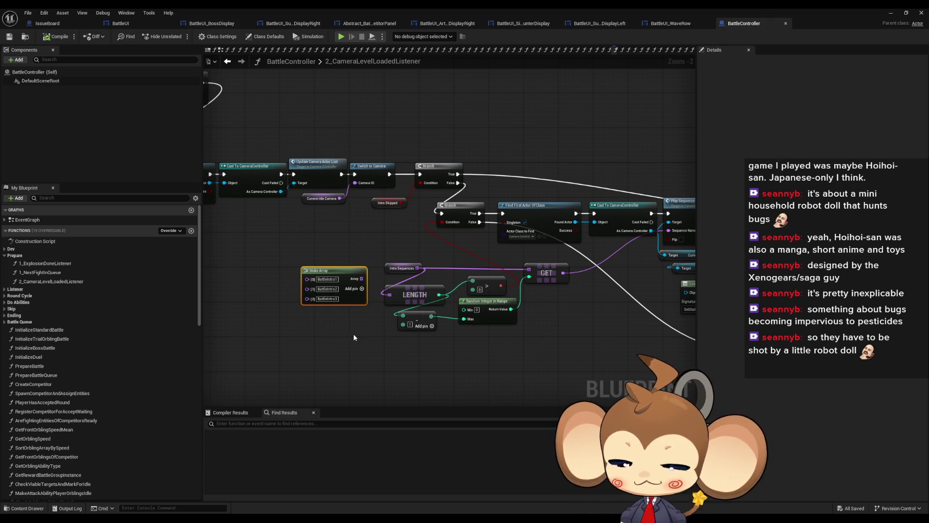
Find references to IntroSequences and jump to where SetCameraData sets it.
{"action": "right_click", "coordinate": [387, 268]}
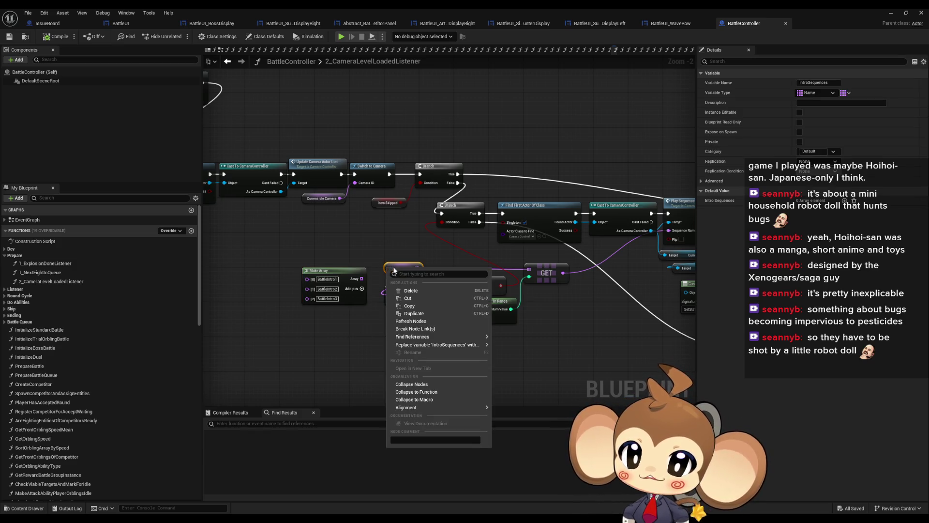
{"action": "mouse_move", "coordinate": [438, 344]}
{"action": "left_click", "coordinate": [535, 358]}
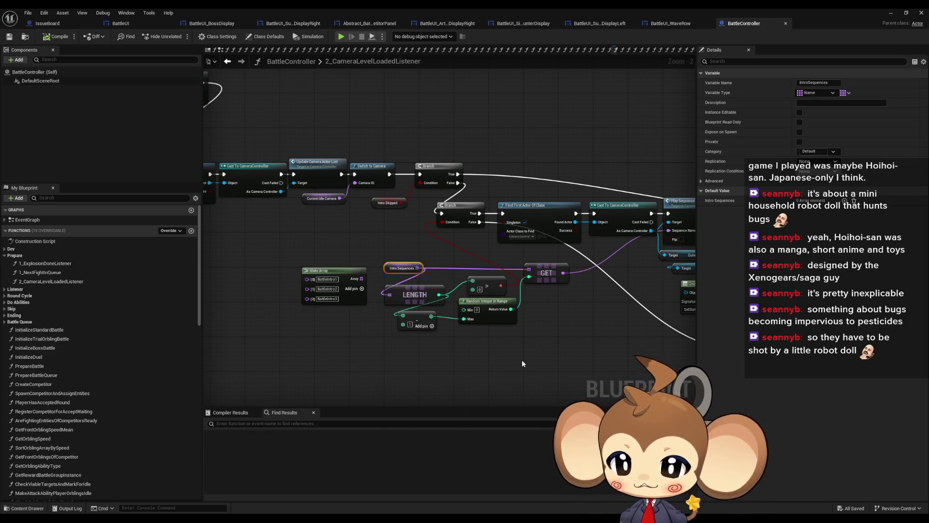
{"action": "left_click", "coordinate": [237, 457]}
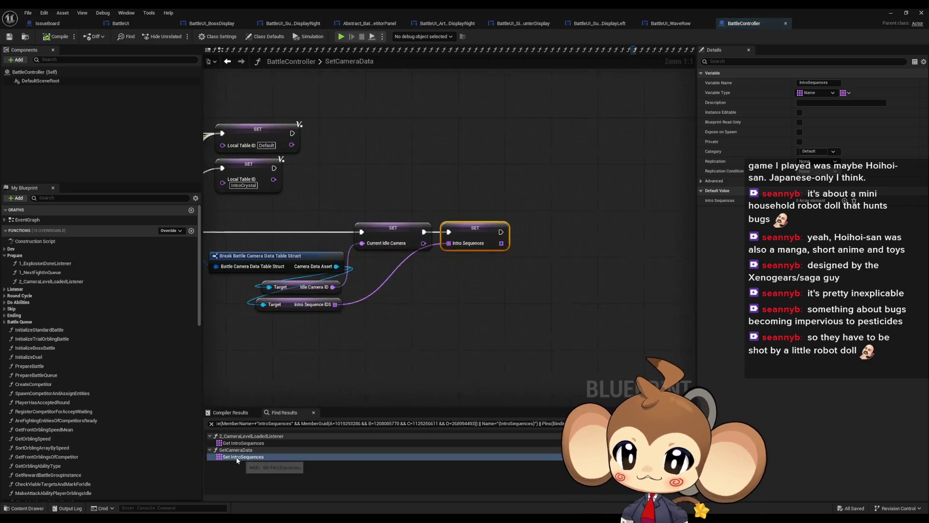
{"action": "left_click_drag", "start_coordinate": [198, 277], "coordinate": [446, 292]}
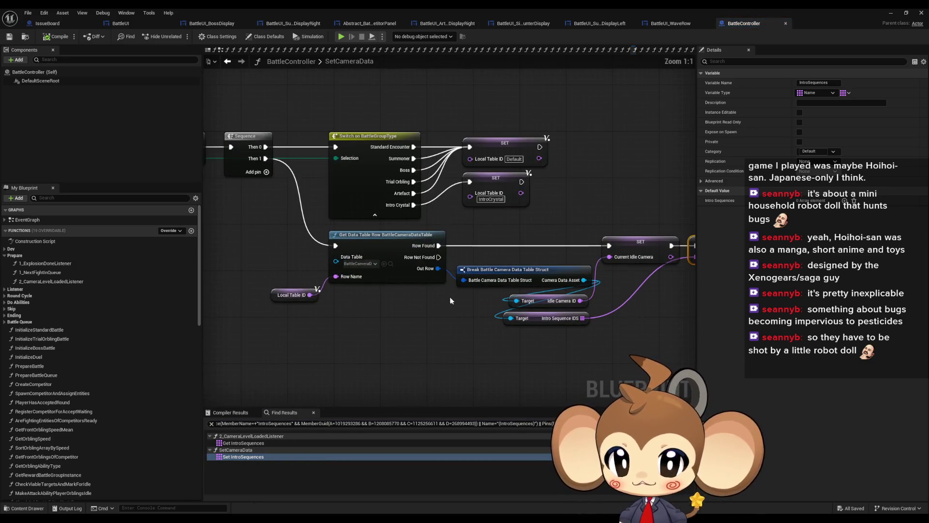
{"action": "mouse_move", "coordinate": [285, 213]}
{"action": "left_mouse_down"}
{"action": "mouse_move", "coordinate": [382, 214]}
{"action": "mouse_move", "coordinate": [361, 249]}
{"action": "left_mouse_up"}
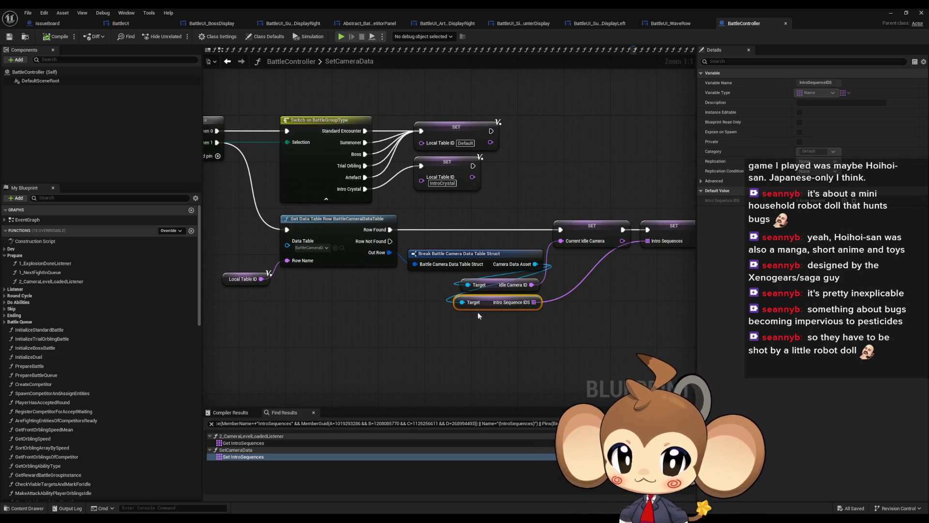
{"action": "left_click", "coordinate": [428, 269]}
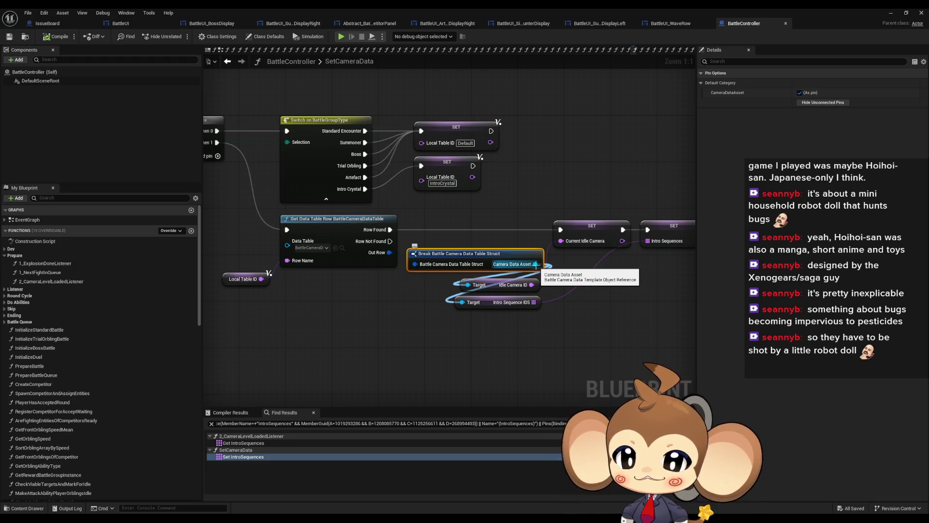
{"action": "left_click", "coordinate": [341, 248]}
Open BattleCameraDataTable, select the IntroCrystal row (BCD_IntroCrystal), and maximize the editor.
{"action": "double_click", "coordinate": [408, 7]}
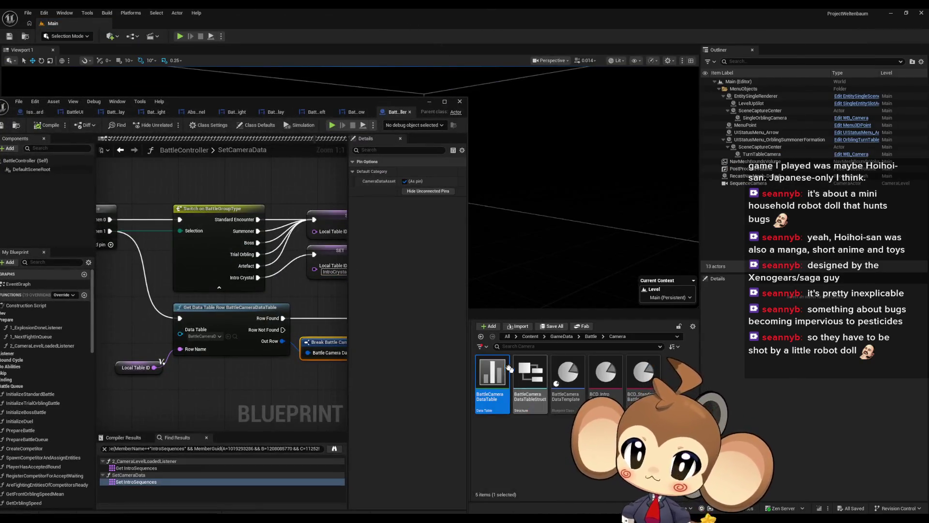
{"action": "double_click", "coordinate": [492, 390]}
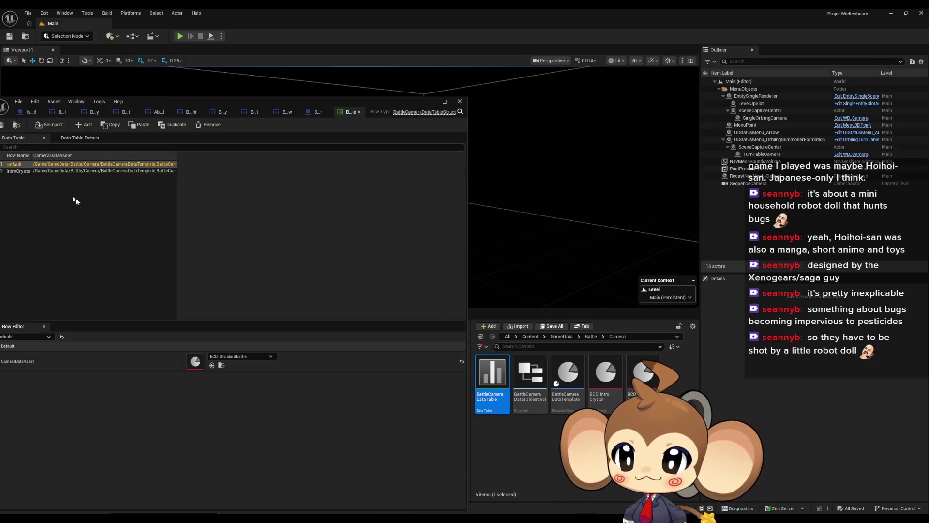
{"action": "left_click_drag", "start_coordinate": [161, 96], "coordinate": [223, 92]}
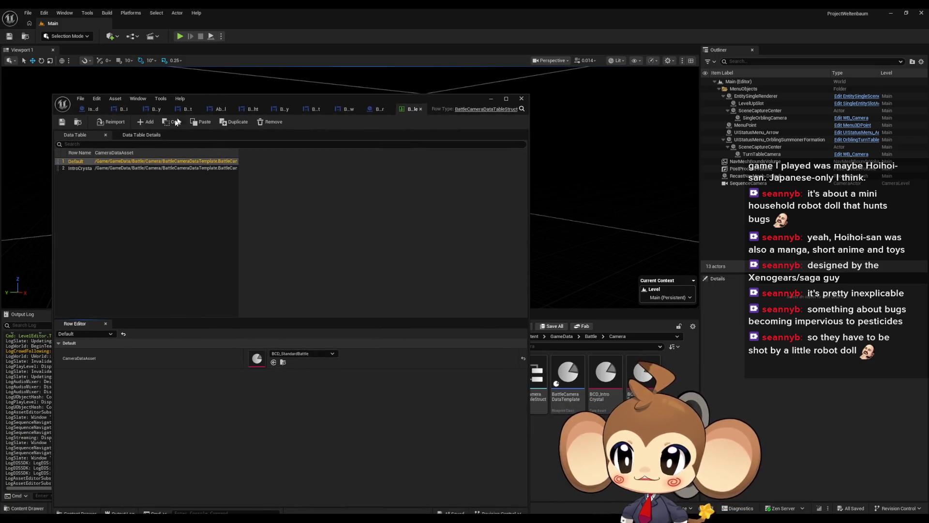
{"action": "left_click", "coordinate": [91, 168]}
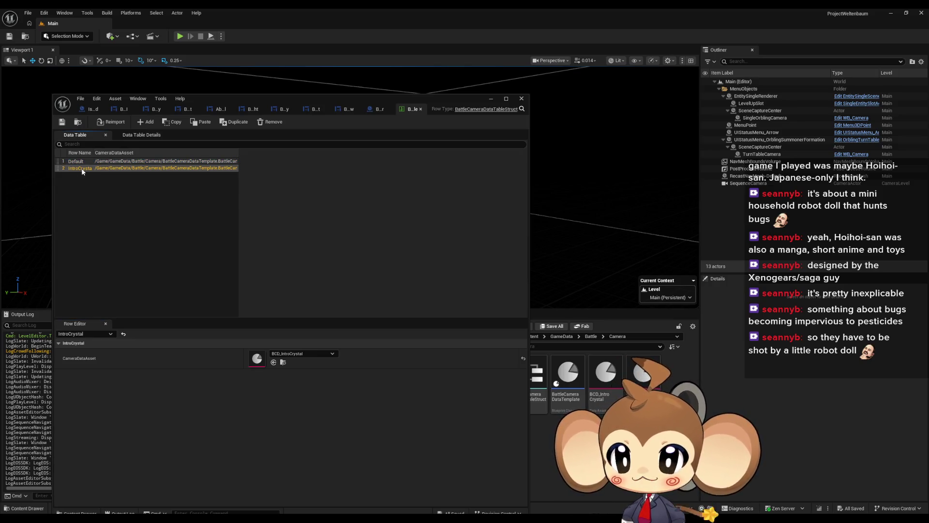
{"action": "double_click", "coordinate": [275, 98]}
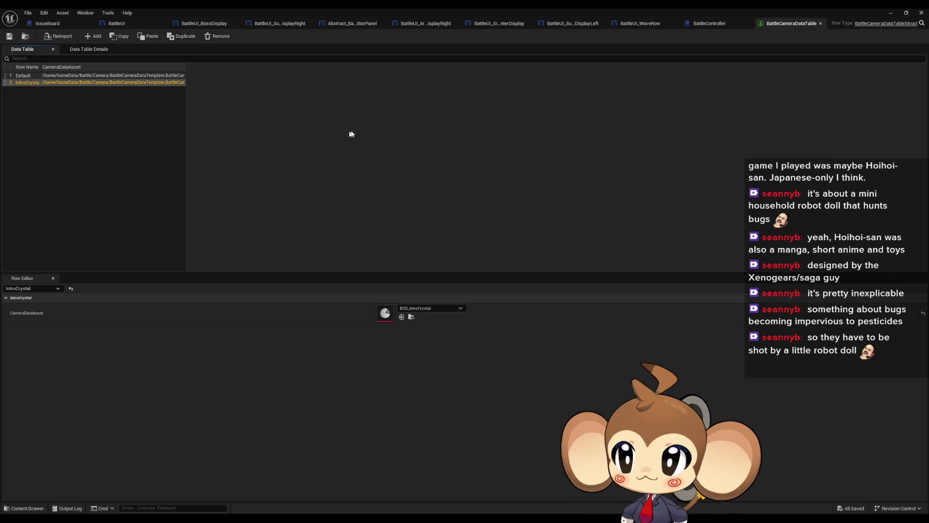
Back in BattleController, locate and select the SetCameraData entry and SET nodes.
{"action": "left_click", "coordinate": [707, 23]}
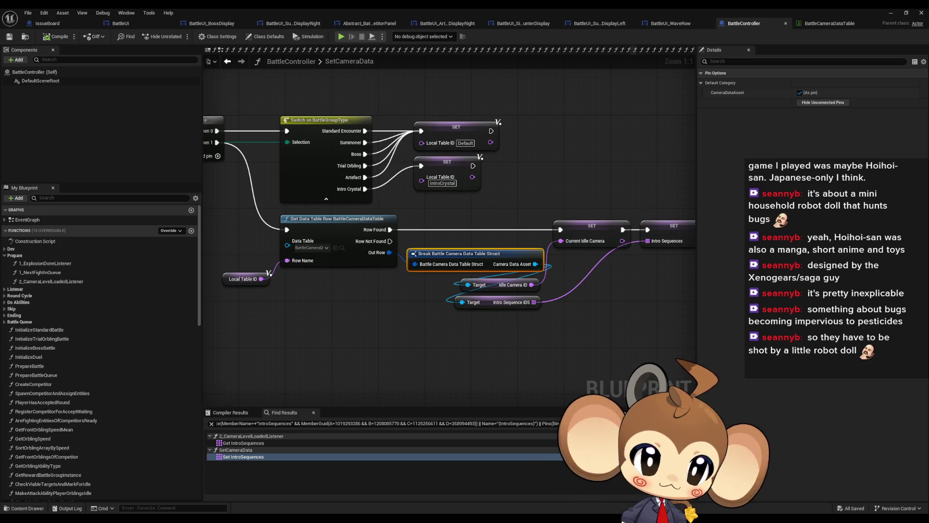
{"action": "left_click_drag", "start_coordinate": [413, 221], "coordinate": [550, 238]}
{"action": "scroll", "coordinate": [542, 244], "scroll_direction": "down", "scroll_amount": 1}
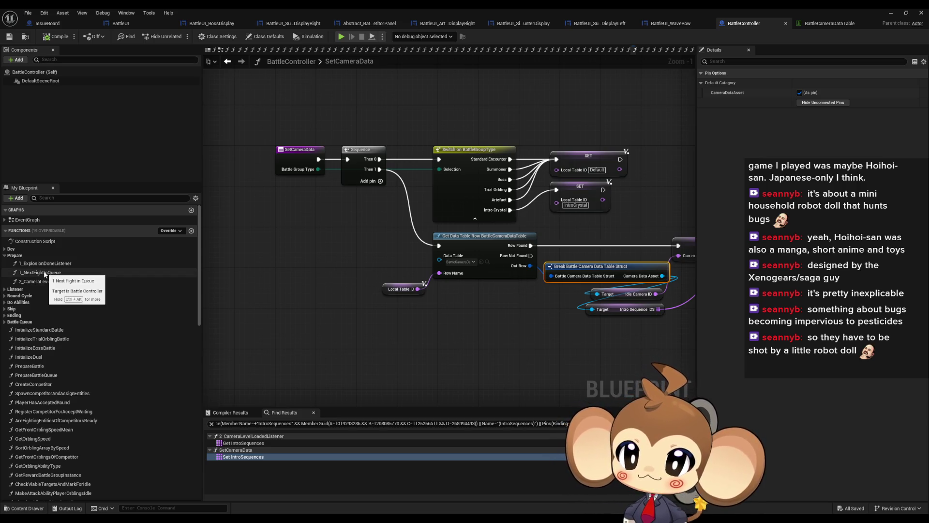
{"action": "right_click", "coordinate": [292, 163]}
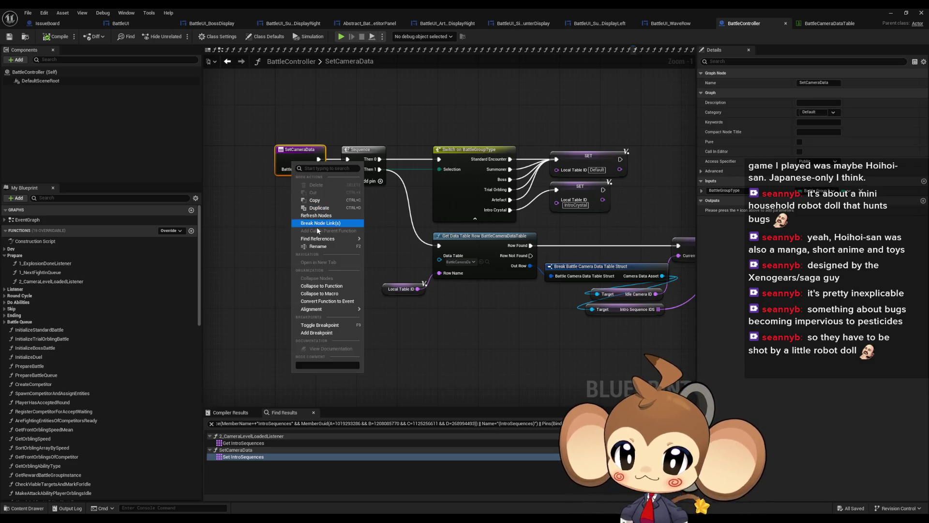
{"action": "key", "text": "Escape"}
{"action": "left_click", "coordinate": [291, 171]}
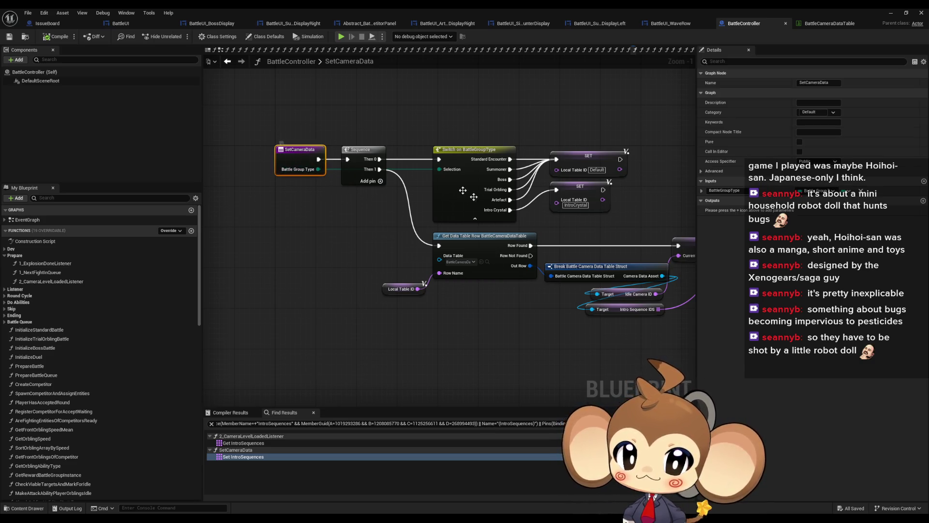
{"action": "left_click_drag", "start_coordinate": [597, 218], "coordinate": [588, 125]}
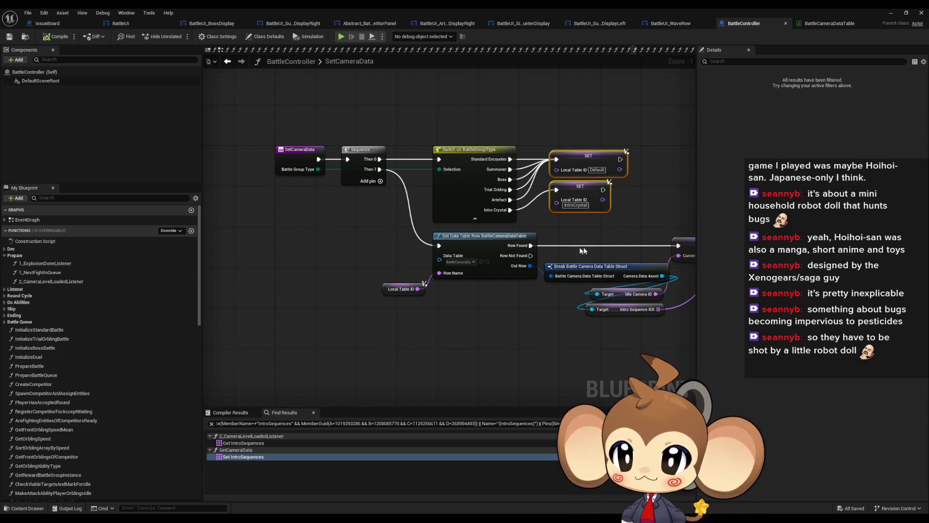
Find SetCameraData references by class member and jump to its PrepareBattle call.
{"action": "right_click", "coordinate": [295, 156]}
{"action": "mouse_move", "coordinate": [334, 232]}
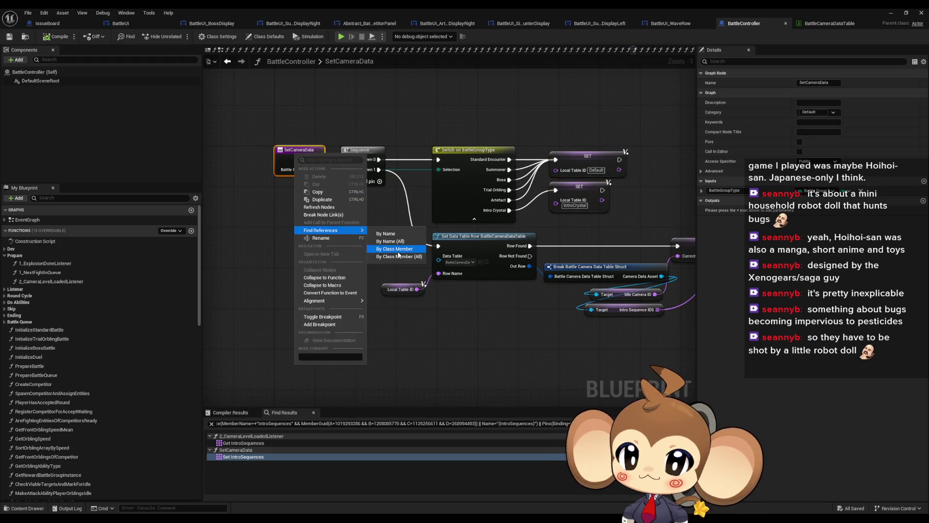
{"action": "left_click", "coordinate": [394, 249]}
{"action": "double_click", "coordinate": [250, 444]}
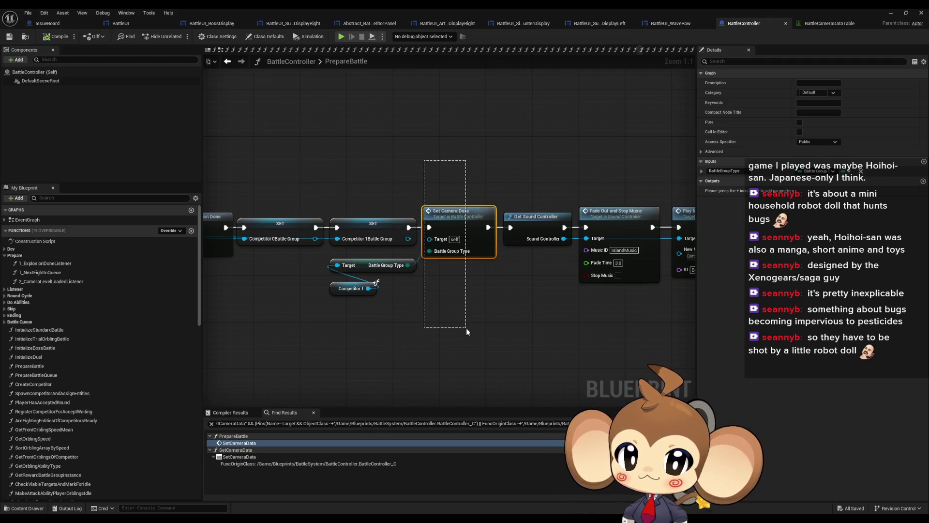
Inspect the Play Music and Create Event nodes after Set Camera Data, then open 1_ExplosionDoneListener.
{"action": "left_click_drag", "start_coordinate": [464, 337], "coordinate": [359, 339]}
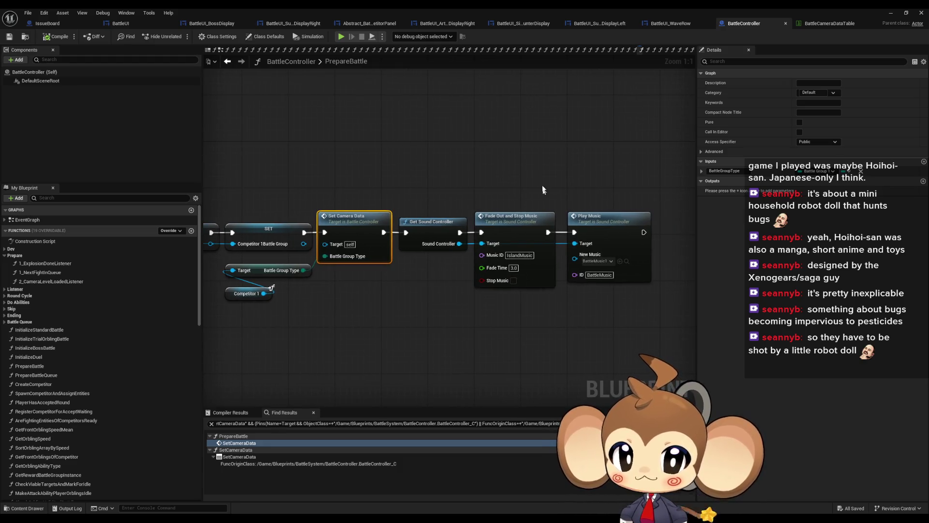
{"action": "left_click", "coordinate": [605, 224]}
{"action": "scroll", "coordinate": [544, 356], "scroll_direction": "down", "scroll_amount": 5}
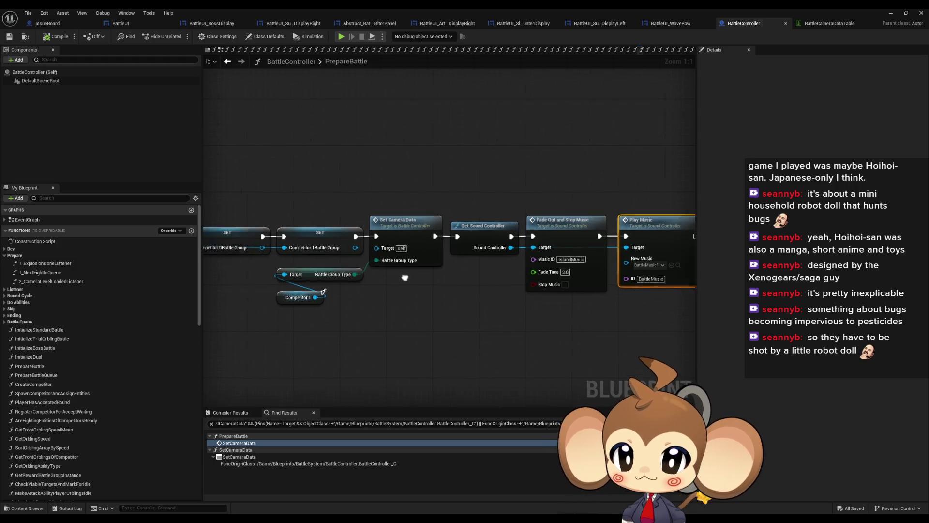
{"action": "scroll", "coordinate": [484, 291], "scroll_direction": "up", "scroll_amount": 5}
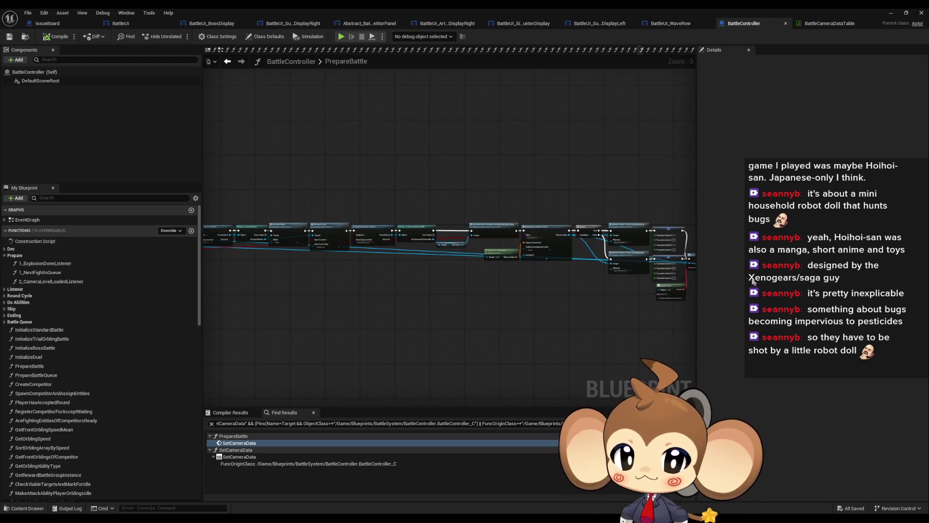
{"action": "left_click_drag", "start_coordinate": [331, 267], "coordinate": [467, 307]}
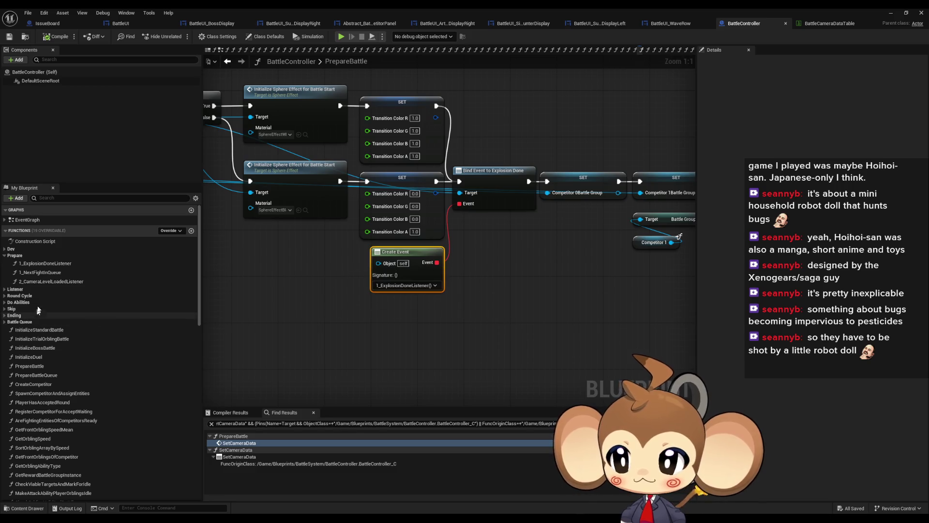
{"action": "double_click", "coordinate": [50, 263]}
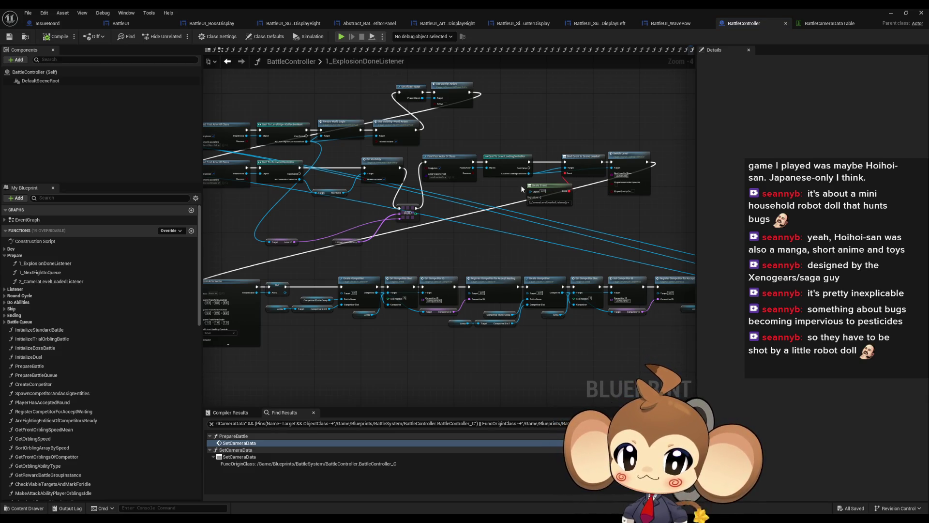
Open the 2_CameraLevelLoadedListener graph and inspect its Intro Sequences, Play Sequence and Create Event nodes.
{"action": "double_click", "coordinate": [34, 280]}
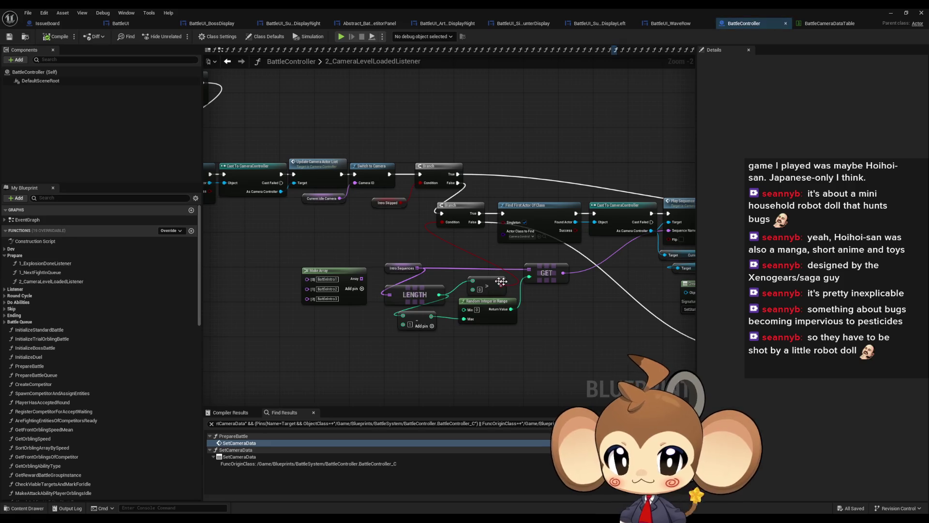
{"action": "left_click_drag", "start_coordinate": [381, 247], "coordinate": [414, 273]}
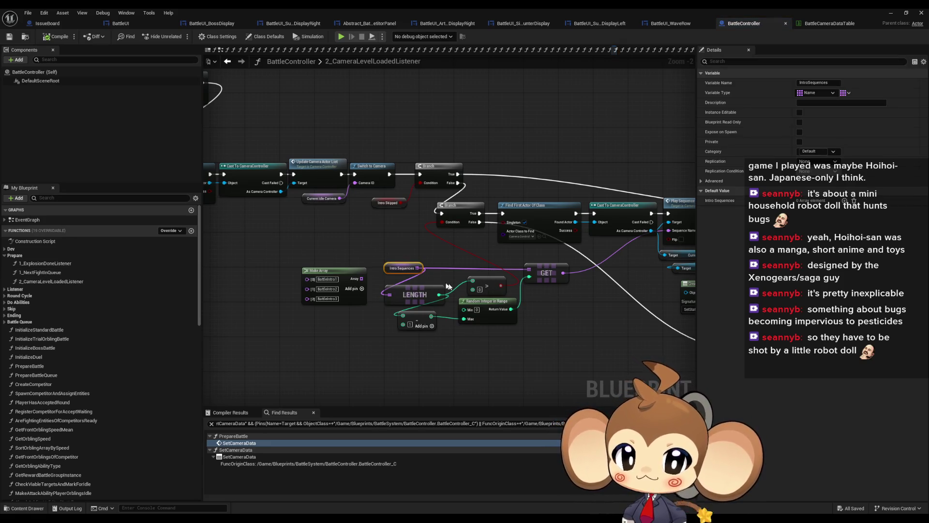
{"action": "scroll", "coordinate": [542, 343], "scroll_direction": "up", "scroll_amount": 2}
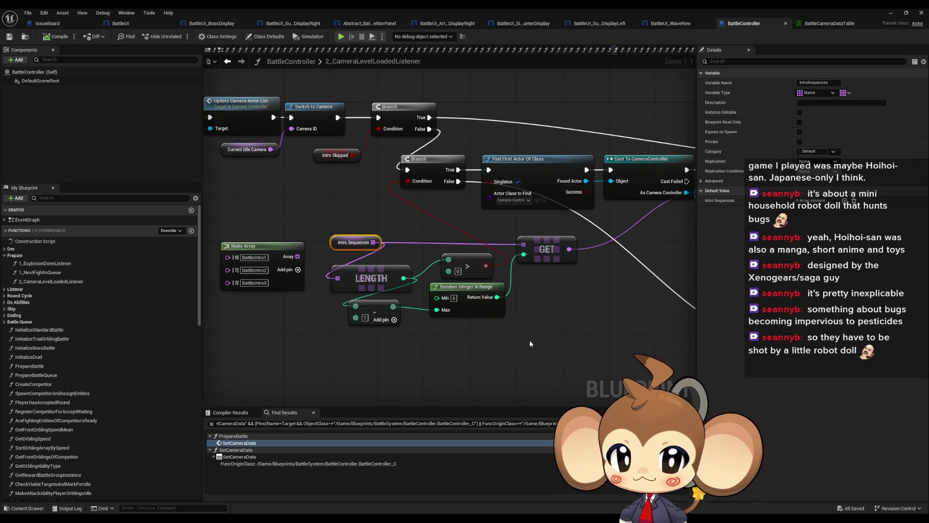
{"action": "left_click", "coordinate": [532, 338]}
{"action": "scroll", "coordinate": [532, 338], "scroll_direction": "down", "scroll_amount": 4}
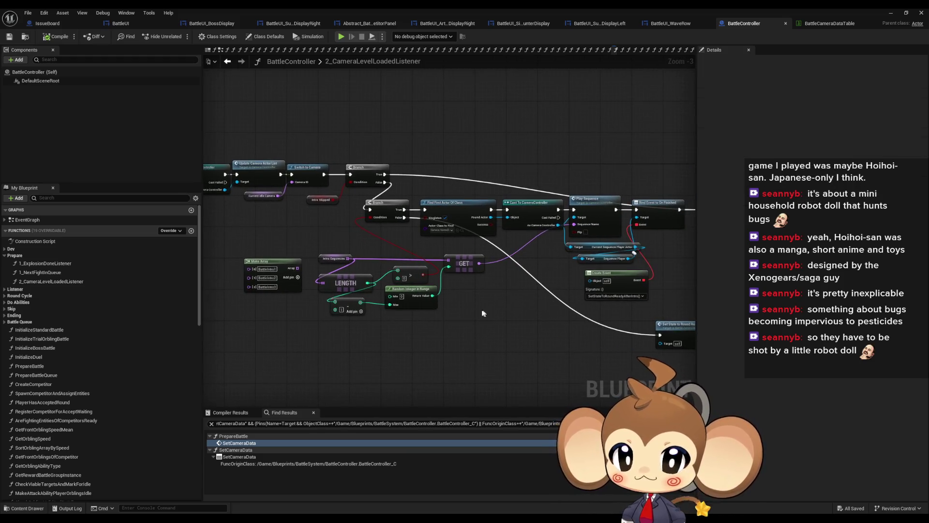
{"action": "scroll", "coordinate": [527, 292], "scroll_direction": "up", "scroll_amount": 2}
{"action": "left_click", "coordinate": [554, 181]}
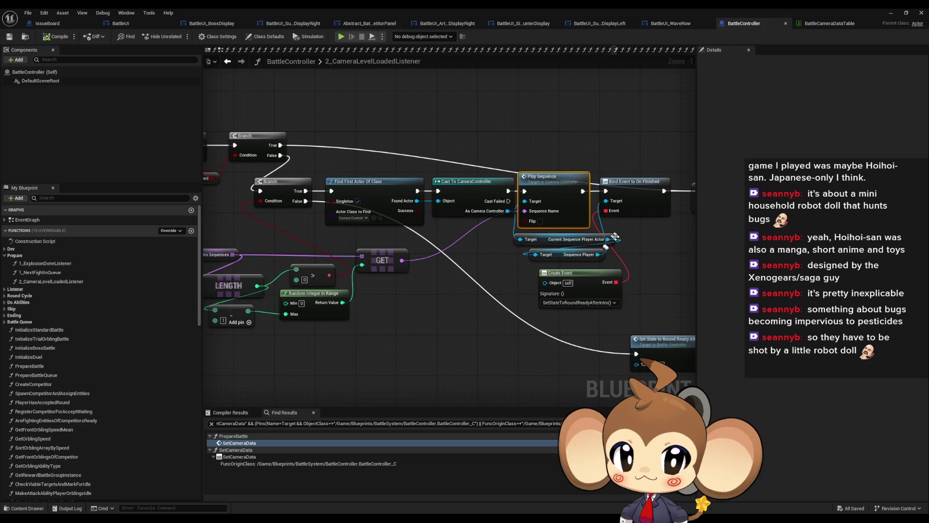
{"action": "left_click_drag", "start_coordinate": [387, 260], "coordinate": [541, 305]}
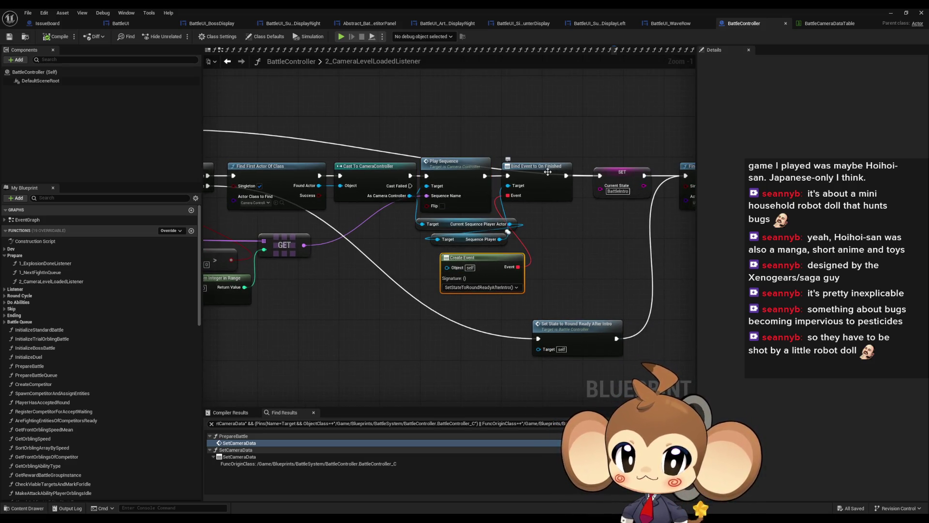
Trace the Sequence Player getter, Current Sequence Player Actor, Cast To CameraController and Find First Actor Of Class nodes.
{"action": "left_click", "coordinate": [503, 242]}
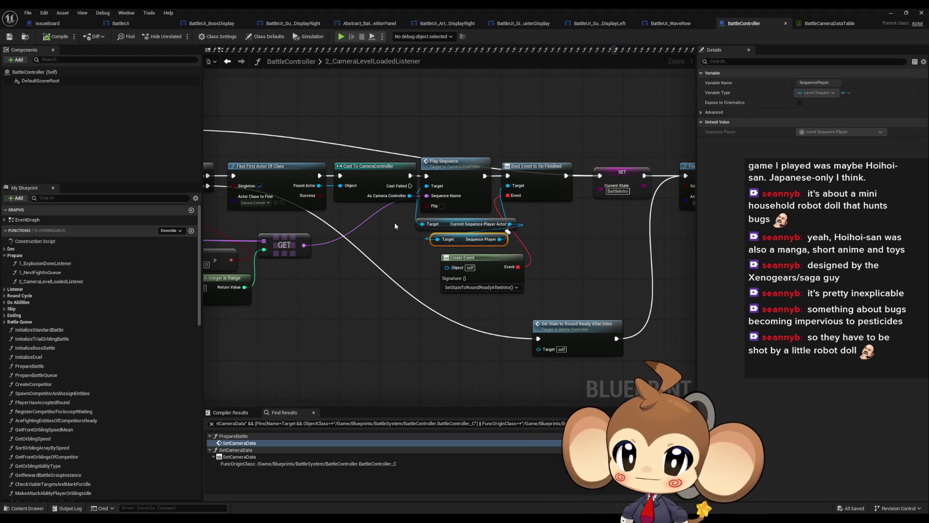
{"action": "left_click_drag", "start_coordinate": [395, 226], "coordinate": [527, 240]}
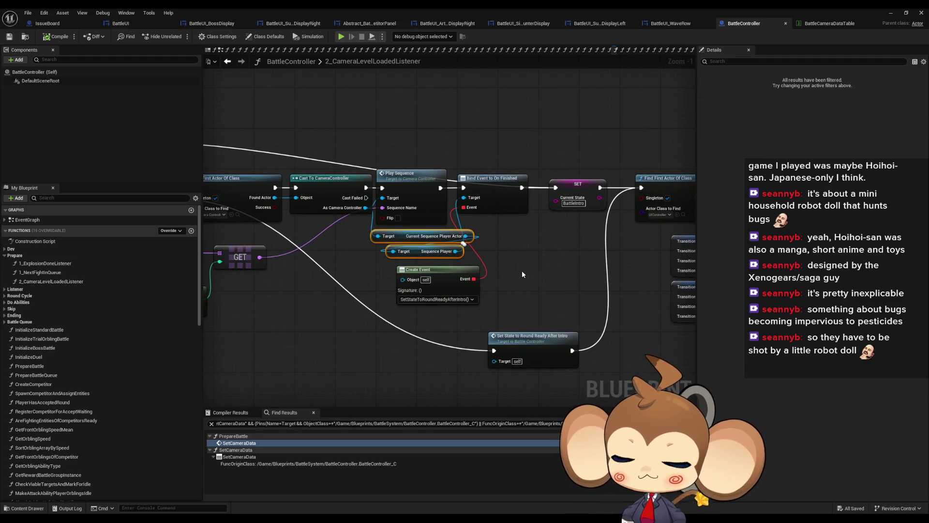
{"action": "left_click", "coordinate": [380, 200]}
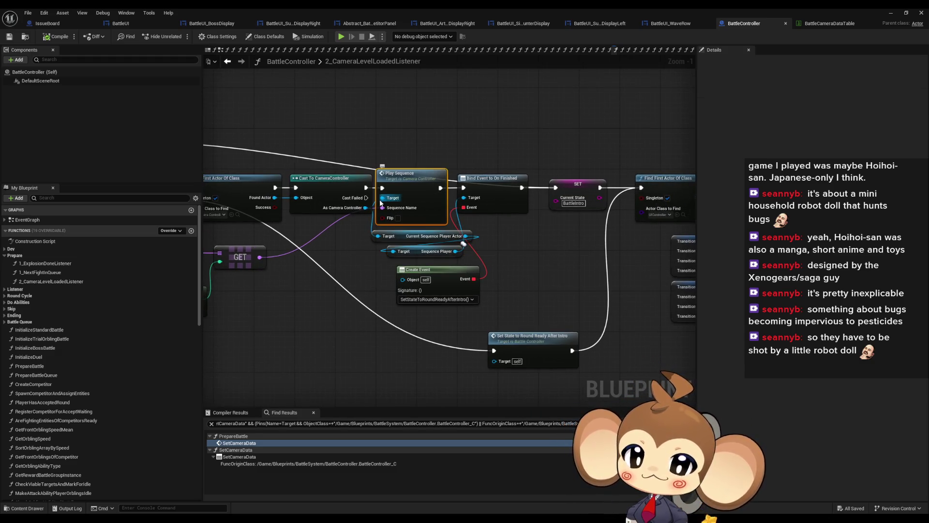
{"action": "left_click", "coordinate": [339, 191]}
{"action": "left_click_drag", "start_coordinate": [358, 228], "coordinate": [493, 216]}
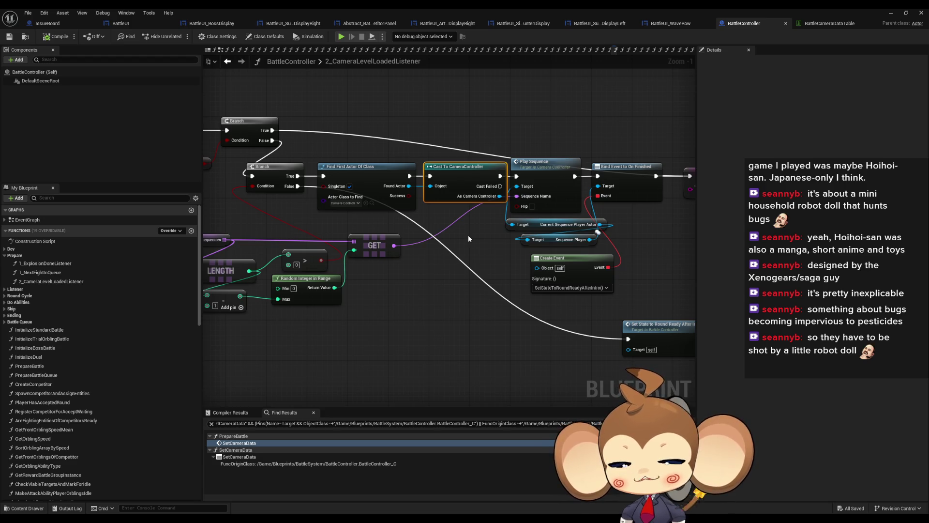
{"action": "left_click_drag", "start_coordinate": [363, 140], "coordinate": [475, 209]}
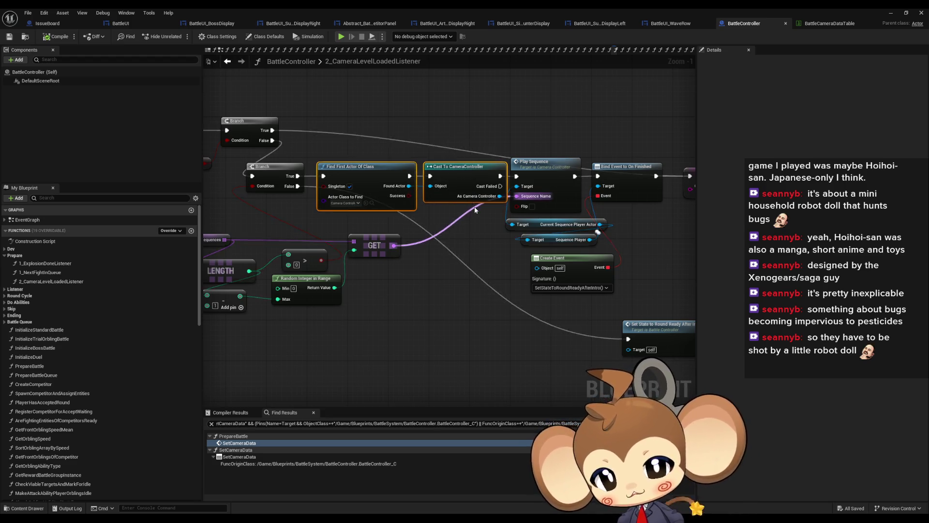
Check the Intro Sequences variable, then open the Play Sequence function's definition in CameraController.
{"action": "left_click_drag", "start_coordinate": [469, 268], "coordinate": [566, 271]}
{"action": "left_click_drag", "start_coordinate": [273, 232], "coordinate": [341, 234]}
{"action": "left_click", "coordinate": [393, 242]}
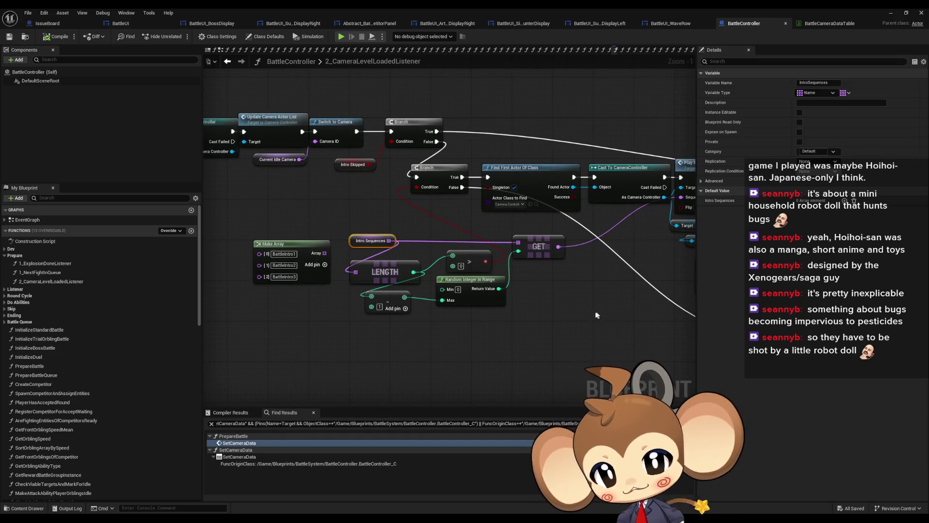
{"action": "left_click_drag", "start_coordinate": [596, 316], "coordinate": [416, 316]}
{"action": "left_click", "coordinate": [536, 203]}
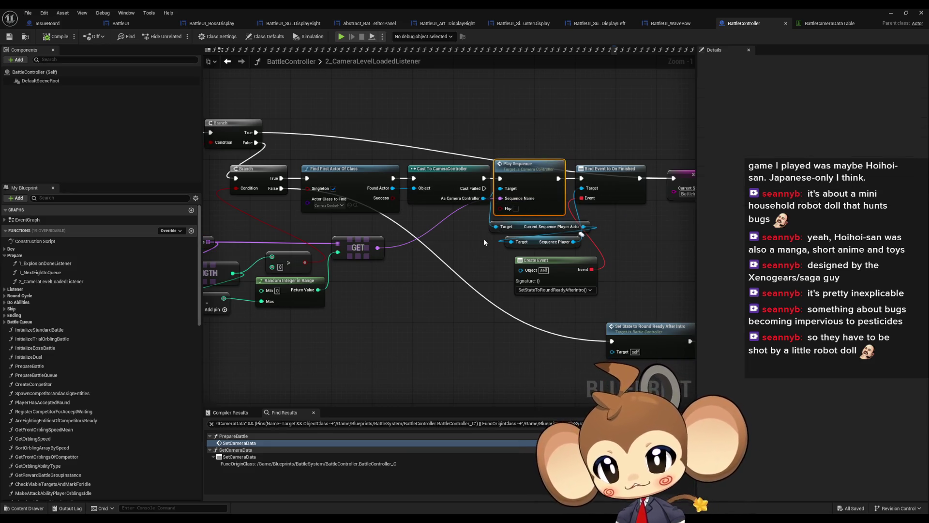
{"action": "mouse_move", "coordinate": [537, 176]}
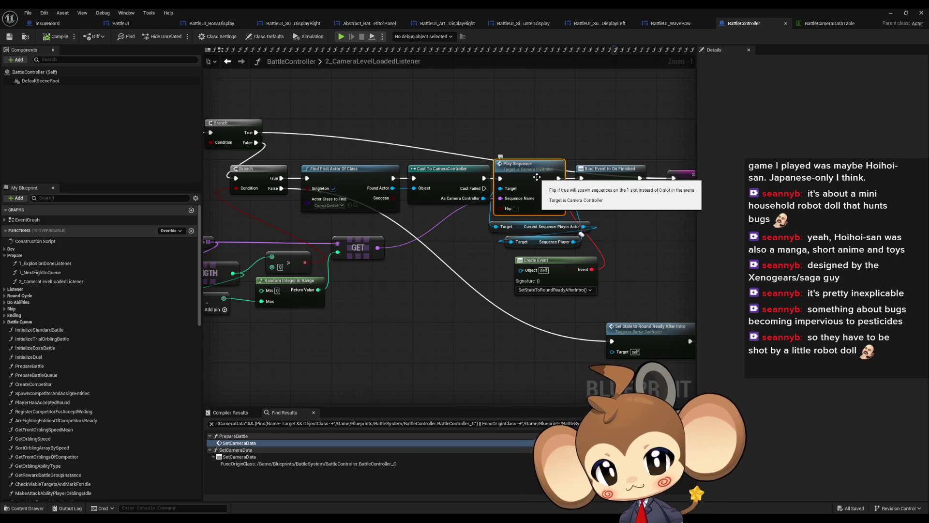
{"action": "double_click", "coordinate": [537, 176]}
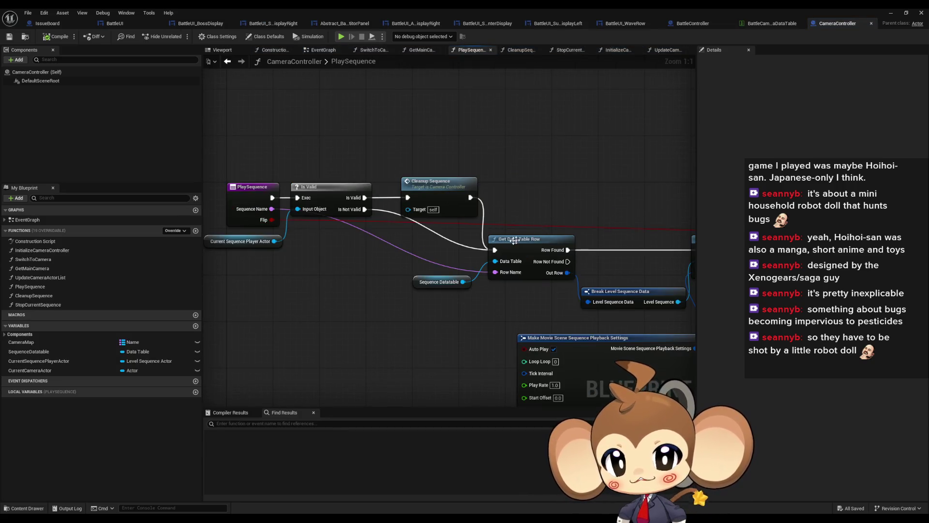
Select the Sequence Datatable variable and open its assigned LevelSequenceDataTable from the Details panel.
{"action": "left_click", "coordinate": [404, 196]}
{"action": "left_click", "coordinate": [347, 233]}
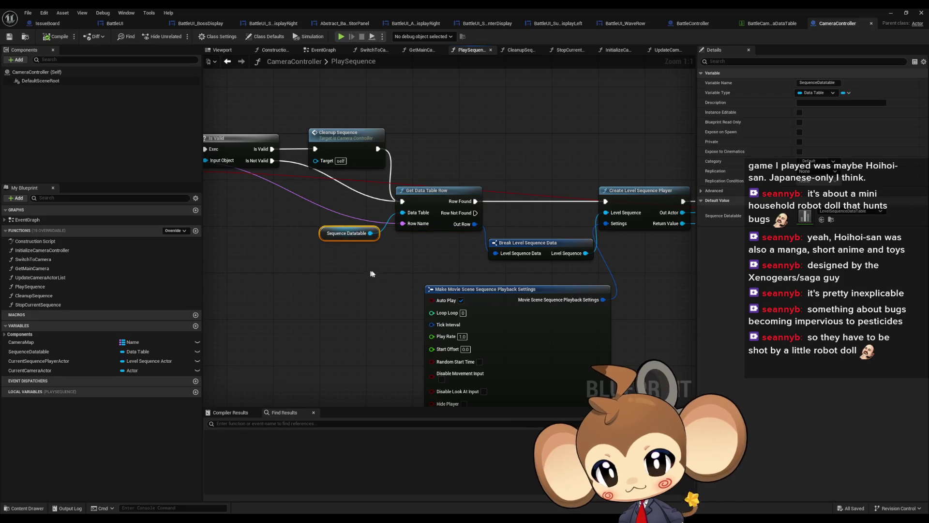
{"action": "double_click", "coordinate": [804, 218]}
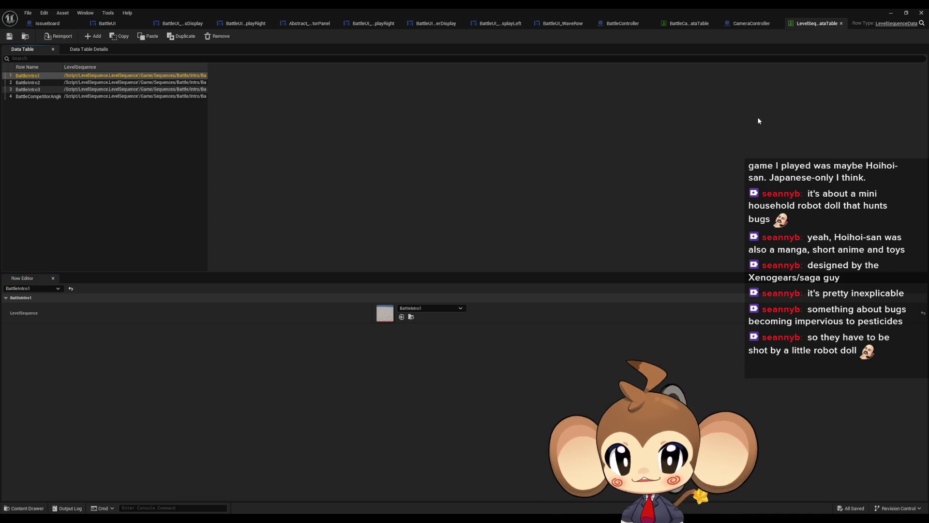
Switch back to BattleController and zoom in around the Play Sequence call.
{"action": "left_click", "coordinate": [618, 25]}
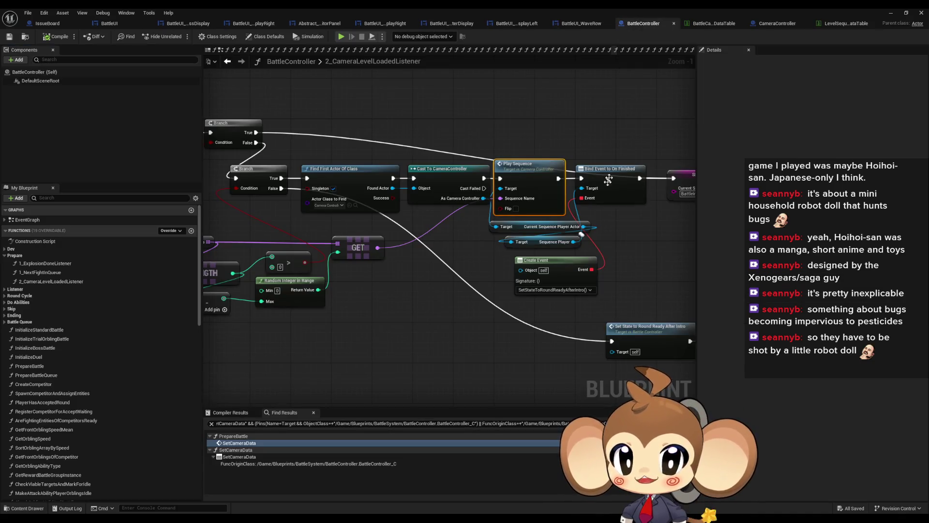
{"action": "scroll", "coordinate": [461, 293], "scroll_direction": "up", "scroll_amount": 2}
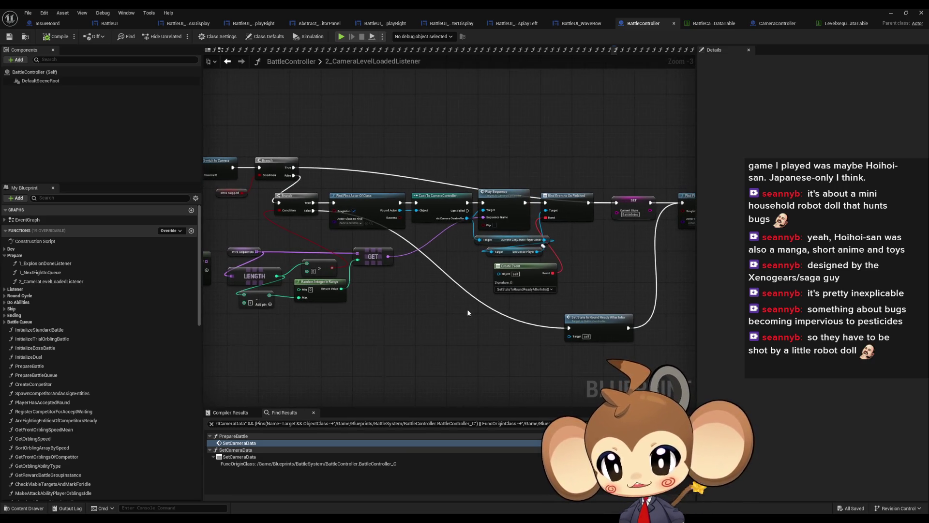
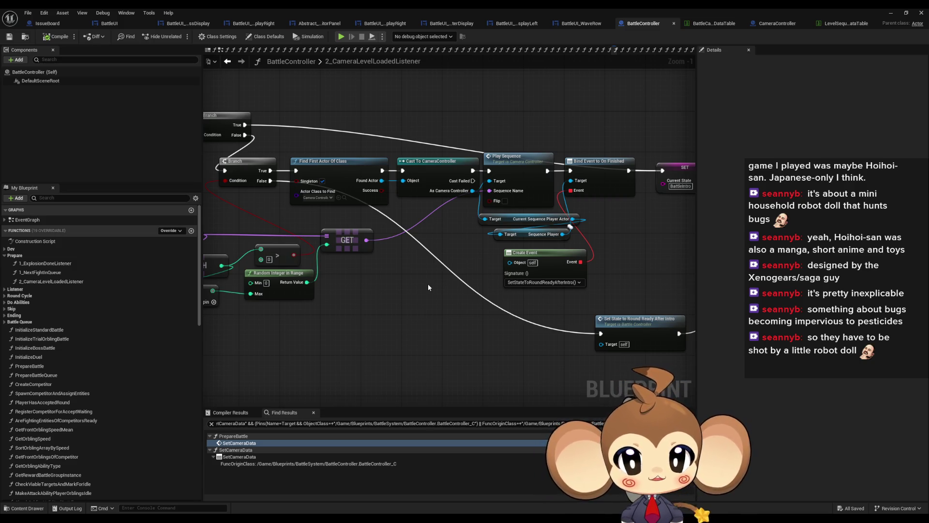
Inspect the Bind Event and Create Event nodes, then peek into the Round Cycle and Listener groups.
{"action": "left_click", "coordinate": [473, 169]}
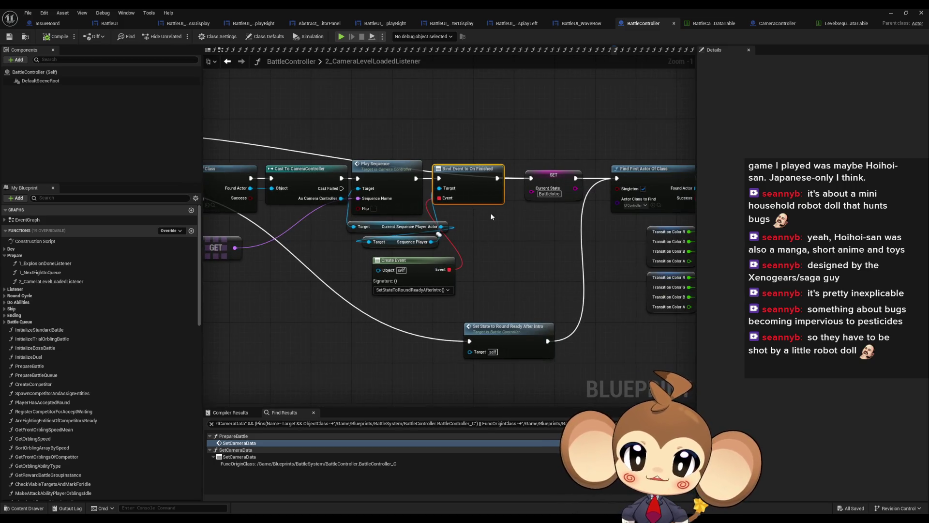
{"action": "left_click_drag", "start_coordinate": [361, 272], "coordinate": [398, 297]}
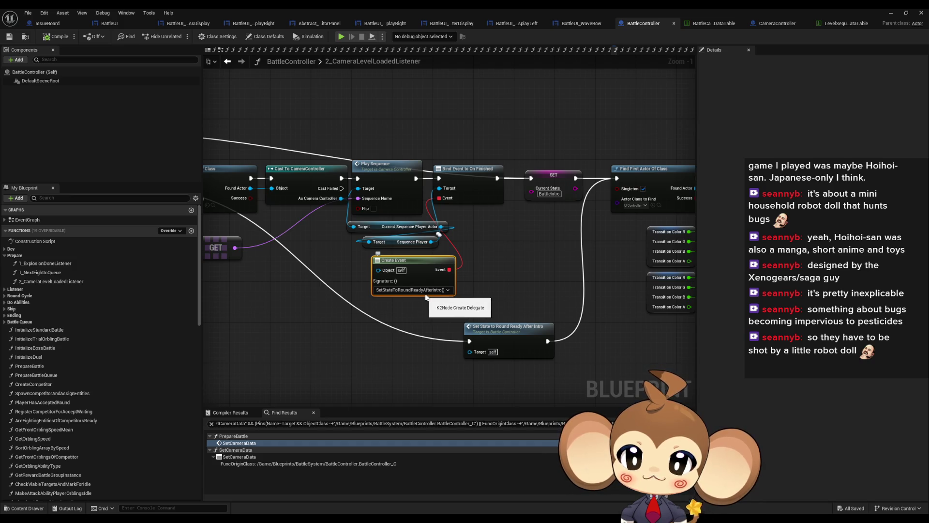
{"action": "left_click", "coordinate": [3, 296]}
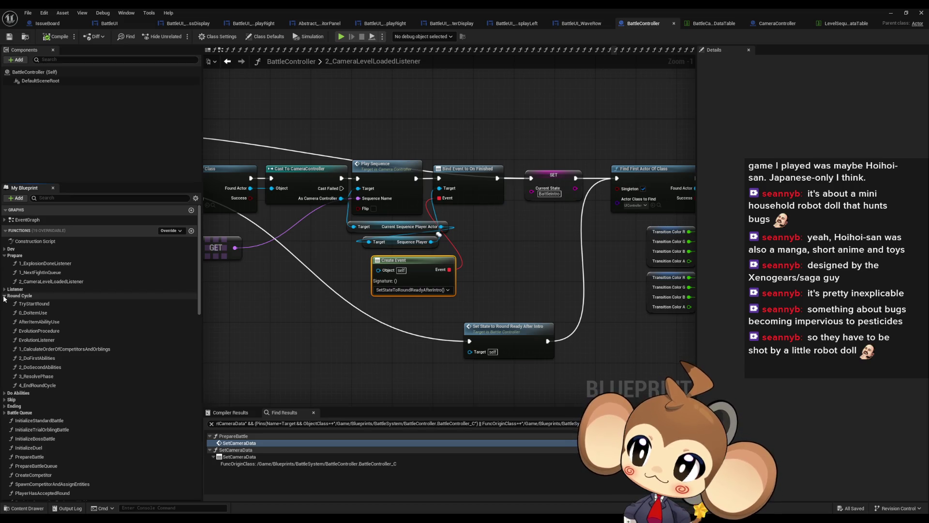
{"action": "left_click", "coordinate": [4, 297]}
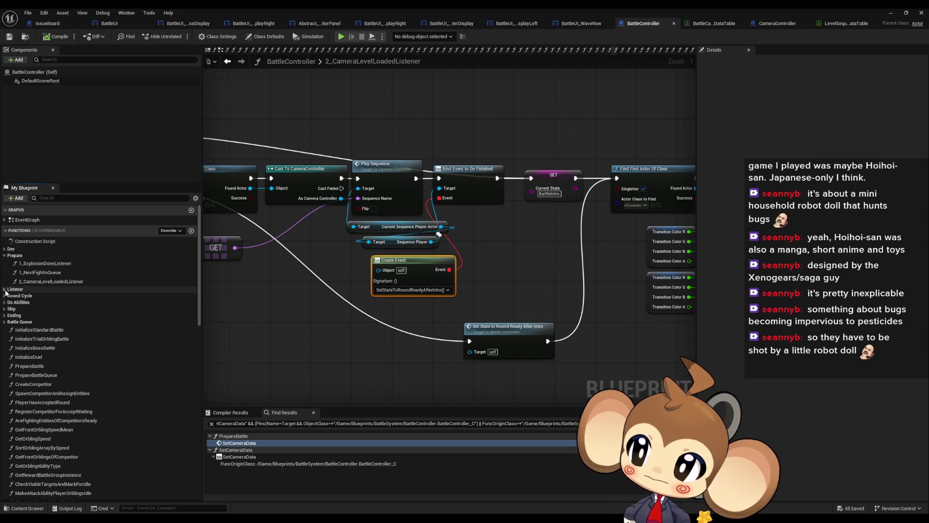
{"action": "left_click", "coordinate": [5, 289]}
{"action": "left_click", "coordinate": [4, 289]}
Expand Round Cycle and select SetStateToRoundReadyAfterIntro to show its properties in Details.
{"action": "scroll", "coordinate": [49, 353], "scroll_direction": "down", "scroll_amount": 3}
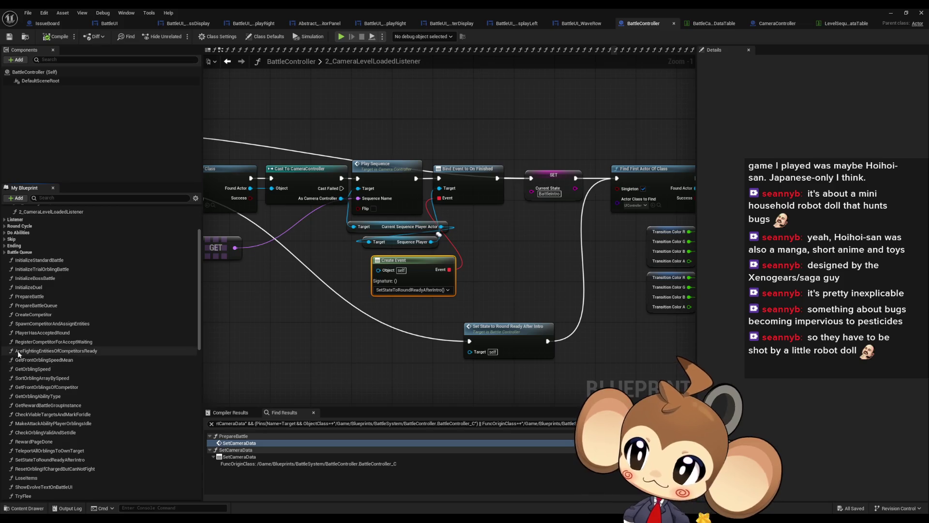
{"action": "scroll", "coordinate": [7, 271], "scroll_direction": "up", "scroll_amount": 2}
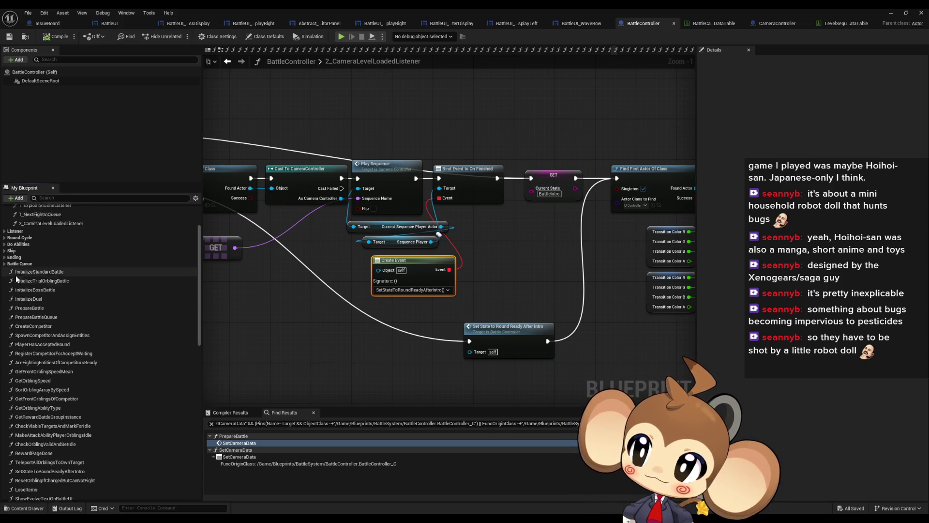
{"action": "left_click", "coordinate": [5, 261]}
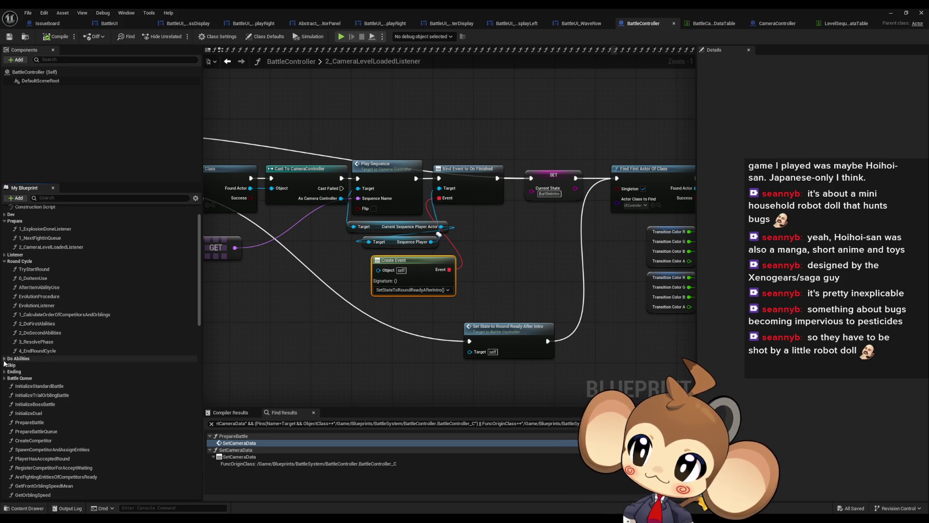
{"action": "scroll", "coordinate": [34, 358], "scroll_direction": "down", "scroll_amount": 2}
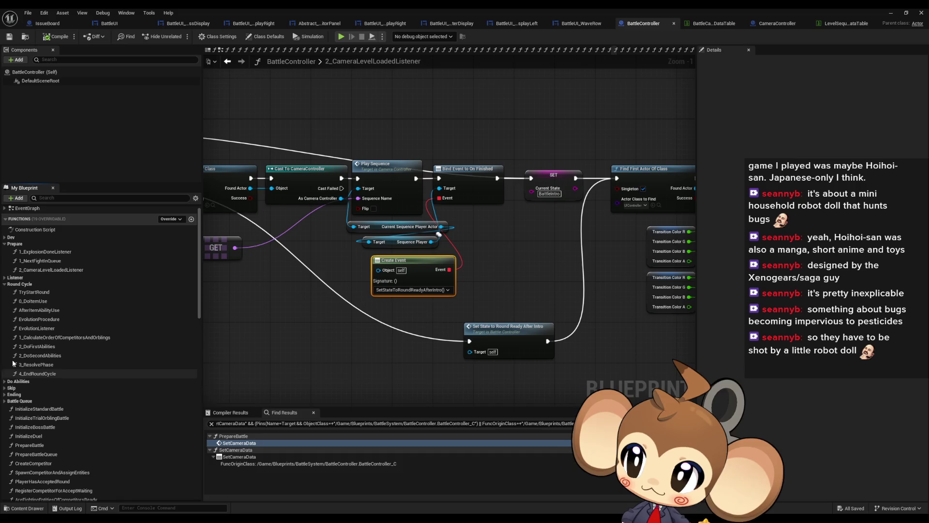
{"action": "scroll", "coordinate": [35, 348], "scroll_direction": "down", "scroll_amount": 10}
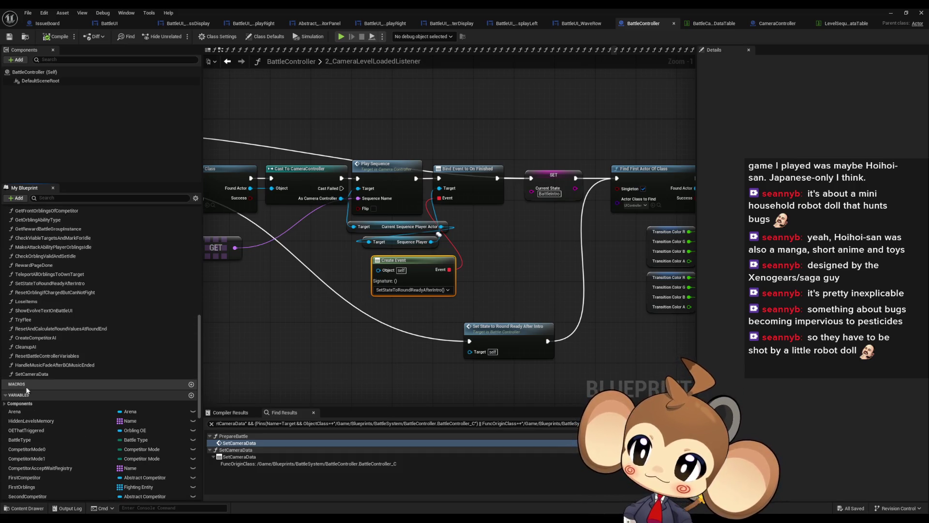
{"action": "scroll", "coordinate": [15, 396], "scroll_direction": "up", "scroll_amount": 3}
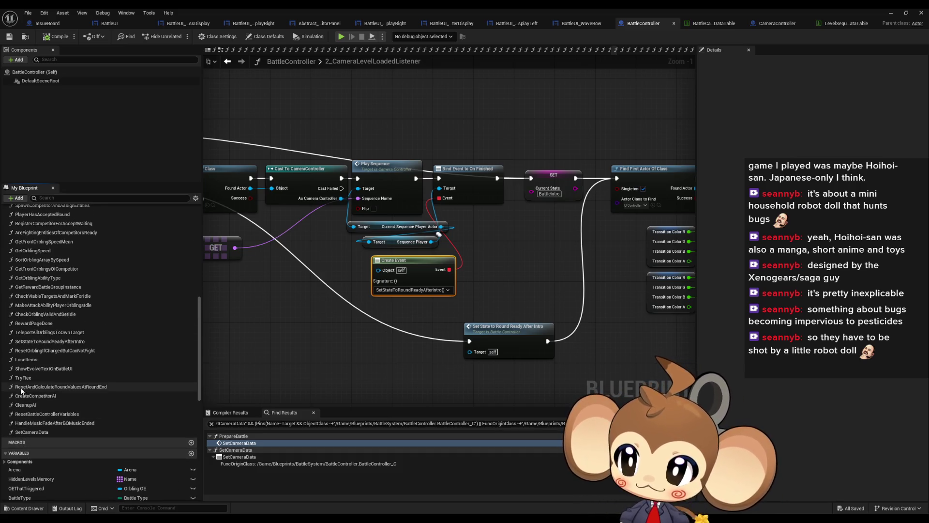
{"action": "left_click", "coordinate": [51, 377]}
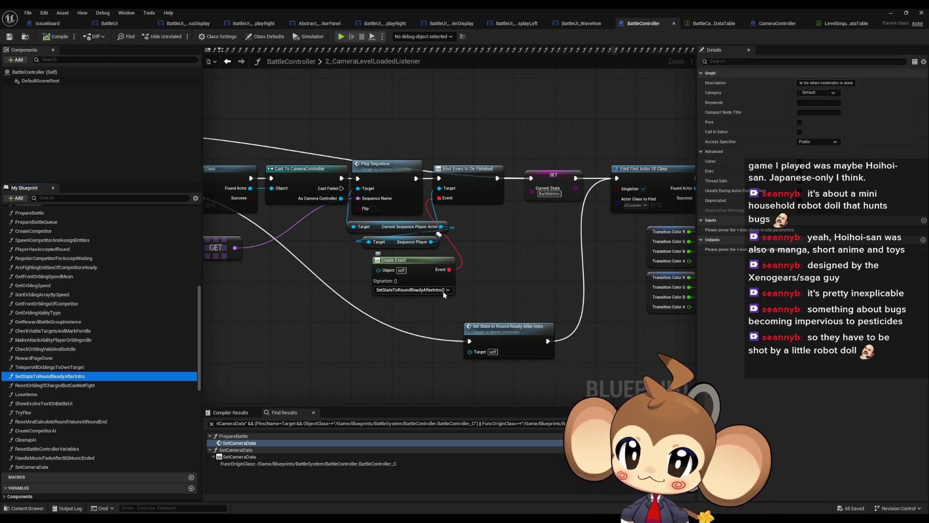
Review SetStateToRoundReadyAfterIntro's Find First Actor, Cast and Set Input Lock nodes, then return to 2_CameraLevelLoadedListener.
{"action": "double_click", "coordinate": [62, 377]}
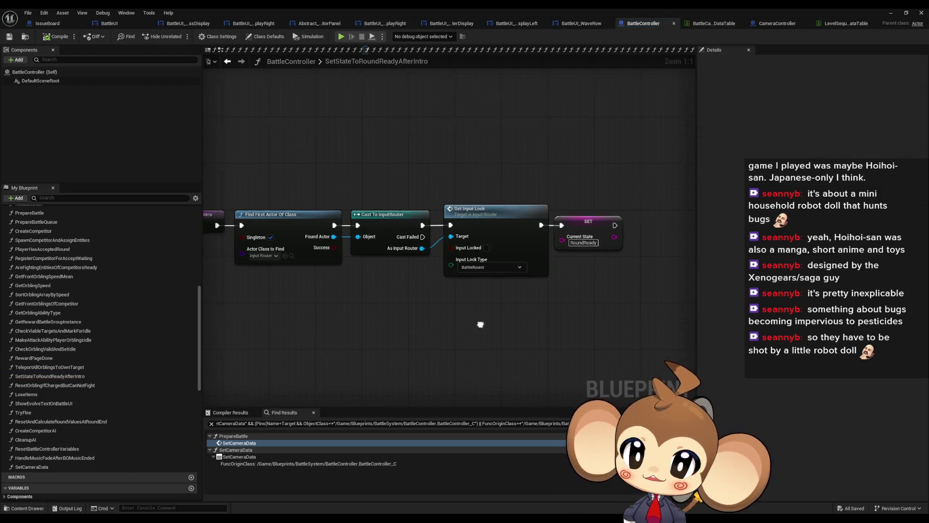
{"action": "left_click_drag", "start_coordinate": [372, 179], "coordinate": [501, 320]}
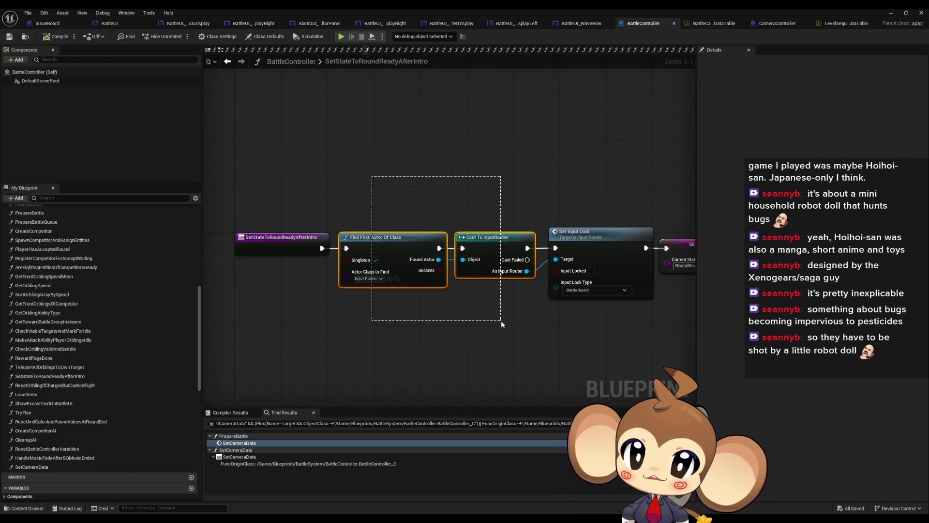
{"action": "left_click_drag", "start_coordinate": [542, 203], "coordinate": [622, 341]}
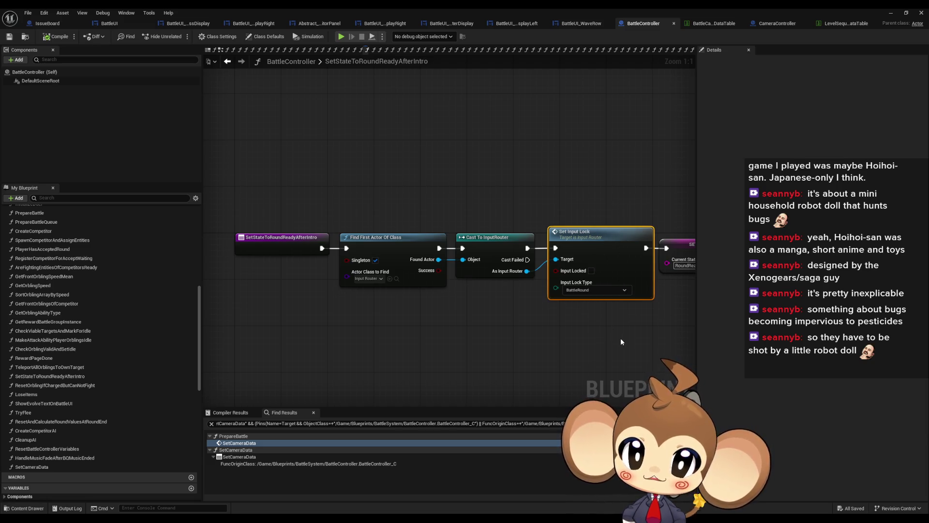
{"action": "key", "text": "Home"}
{"action": "mouse_move", "coordinate": [607, 291]}
{"action": "left_mouse_down"}
{"action": "mouse_move", "coordinate": [525, 207]}
{"action": "mouse_move", "coordinate": [475, 208]}
{"action": "mouse_move", "coordinate": [498, 213]}
{"action": "mouse_move", "coordinate": [464, 222]}
{"action": "left_mouse_up"}
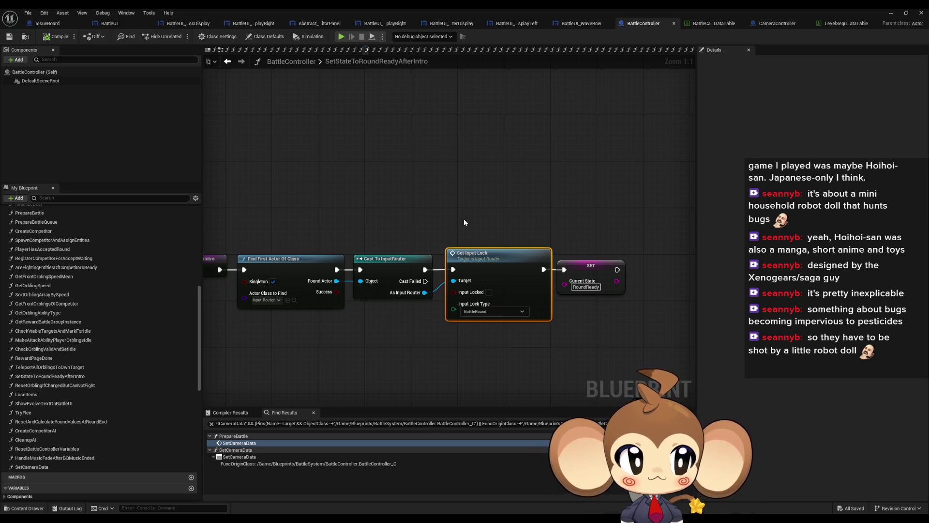
{"action": "scroll", "coordinate": [98, 295], "scroll_direction": "up", "scroll_amount": 10}
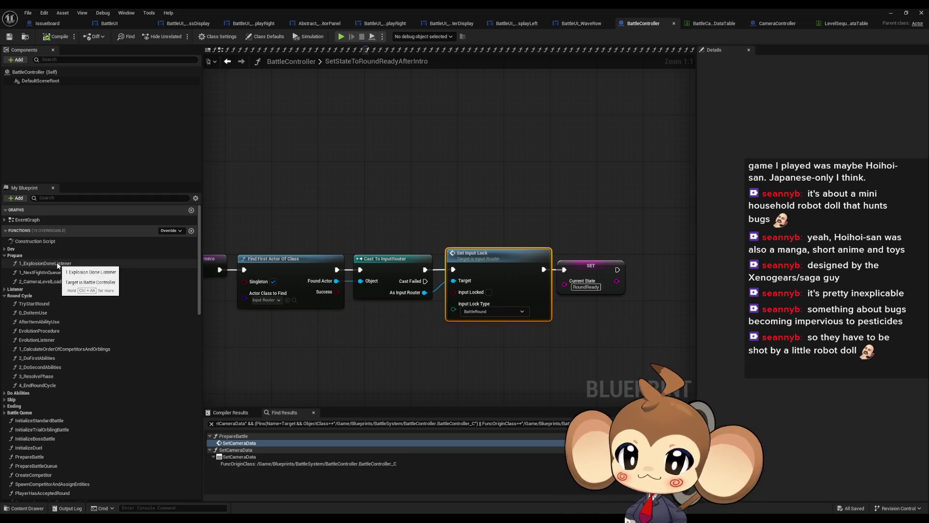
{"action": "double_click", "coordinate": [55, 281]}
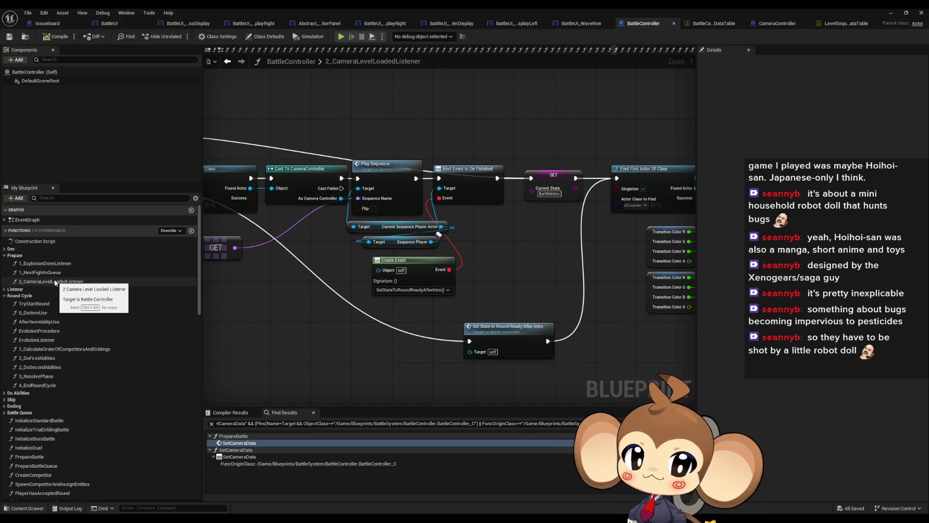
Look over the listener's Play Sequence, Bind Event to On Finished and Fade to Color nodes.
{"action": "left_click_drag", "start_coordinate": [455, 293], "coordinate": [348, 318]}
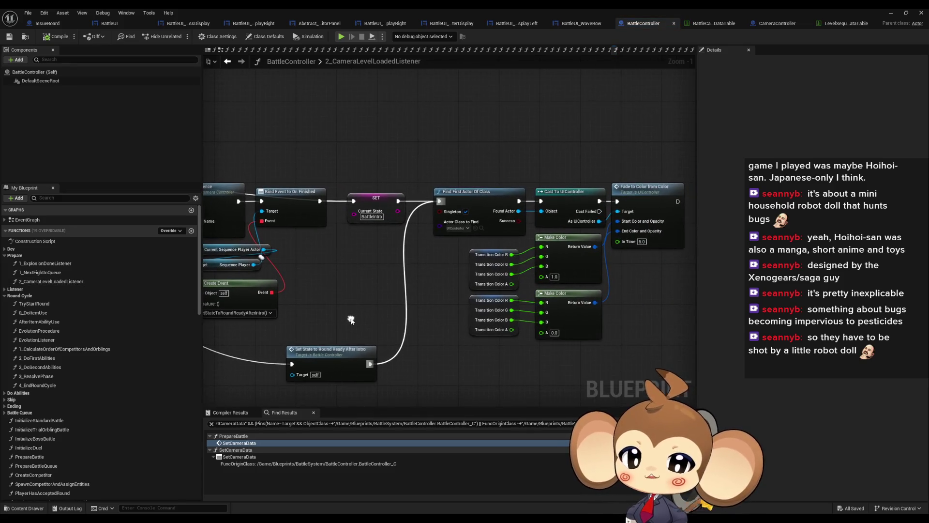
{"action": "scroll", "coordinate": [391, 273], "scroll_direction": "down", "scroll_amount": 2}
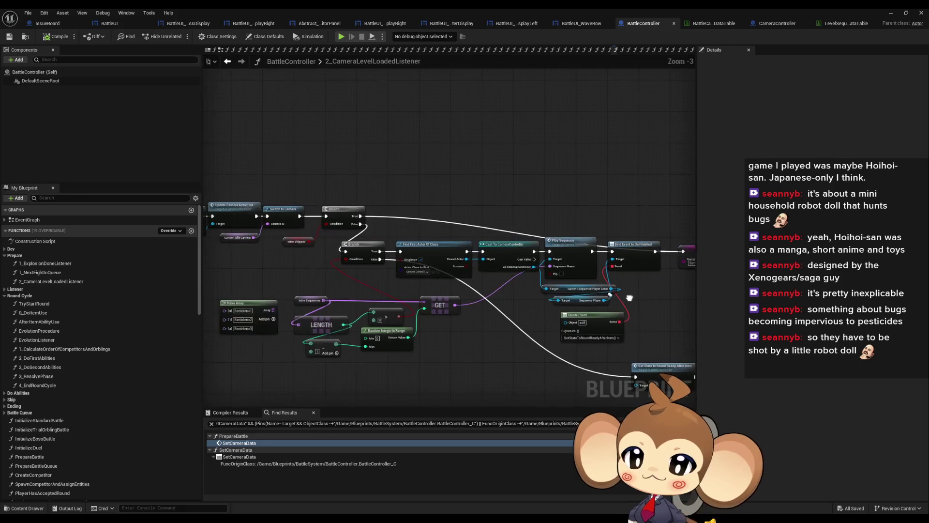
{"action": "left_click", "coordinate": [569, 253]}
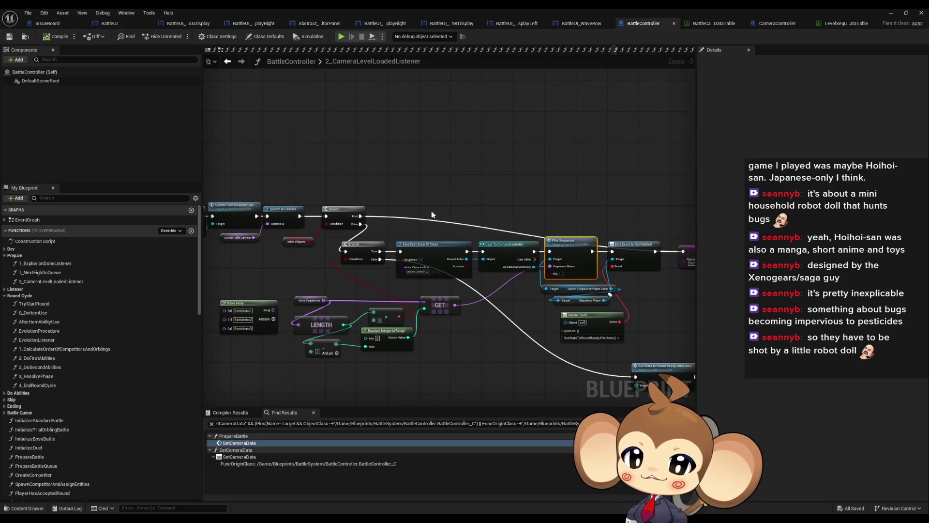
{"action": "left_click_drag", "start_coordinate": [432, 215], "coordinate": [349, 217]}
{"action": "left_click", "coordinate": [534, 242]}
{"action": "left_click_drag", "start_coordinate": [534, 242], "coordinate": [461, 249]}
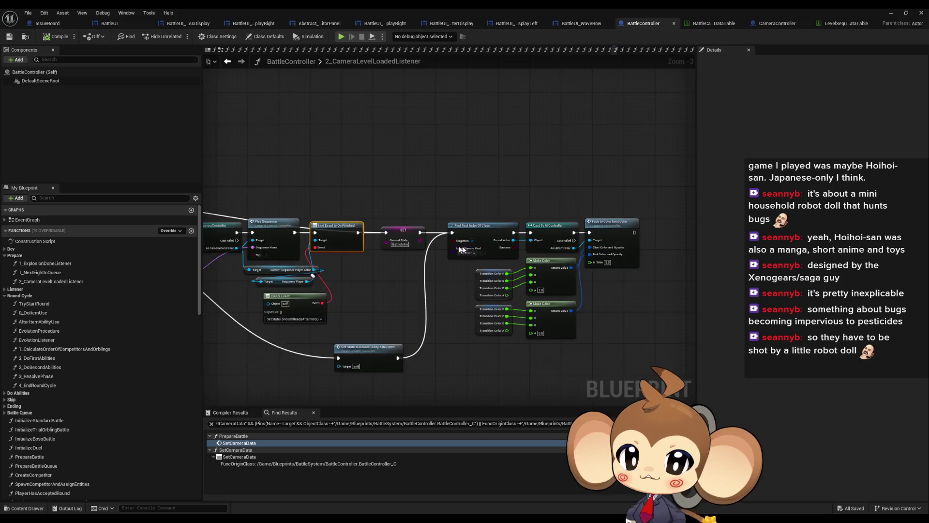
{"action": "scroll", "coordinate": [461, 249], "scroll_direction": "up", "scroll_amount": 3}
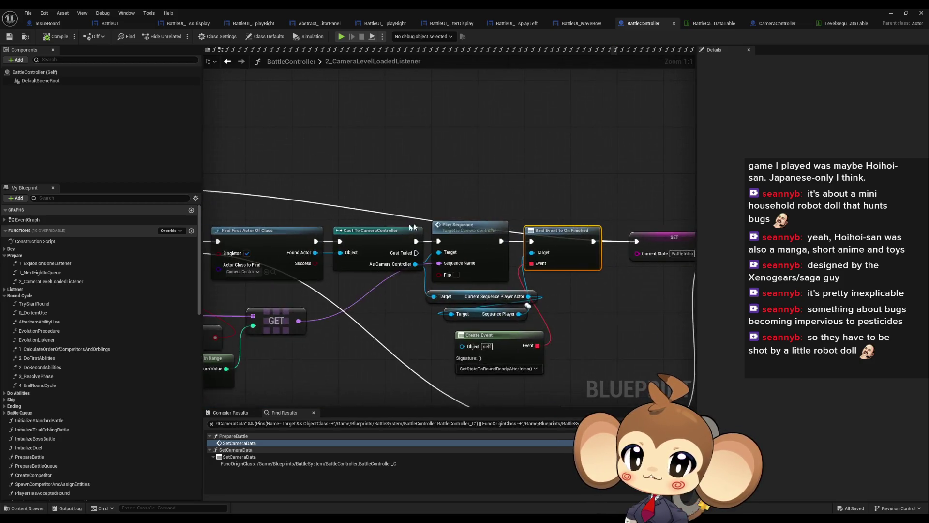
{"action": "scroll", "coordinate": [411, 226], "scroll_direction": "down", "scroll_amount": 4}
{"action": "scroll", "coordinate": [473, 266], "scroll_direction": "up", "scroll_amount": 4}
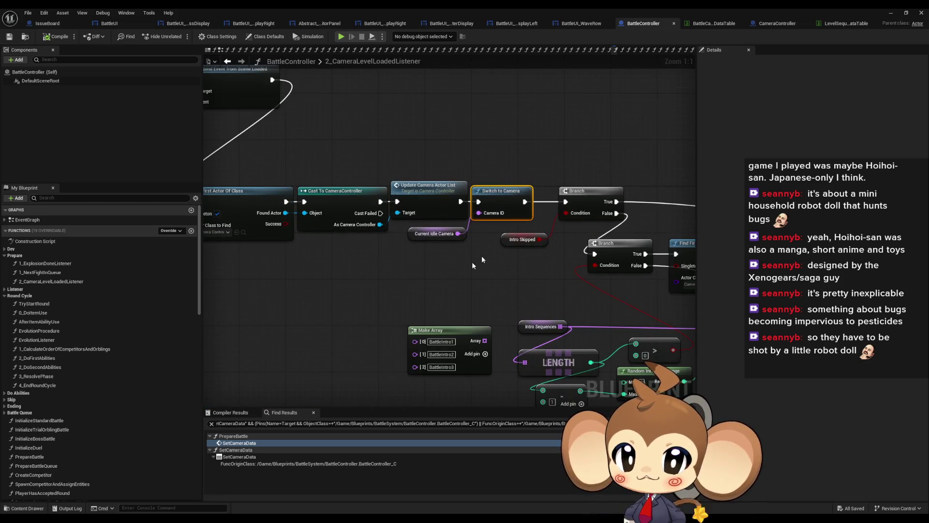
Find all Switch to Camera calls and visit the 2_CameraLevelLoadedListener and EvolutionProcedure hits.
{"action": "right_click", "coordinate": [490, 196]}
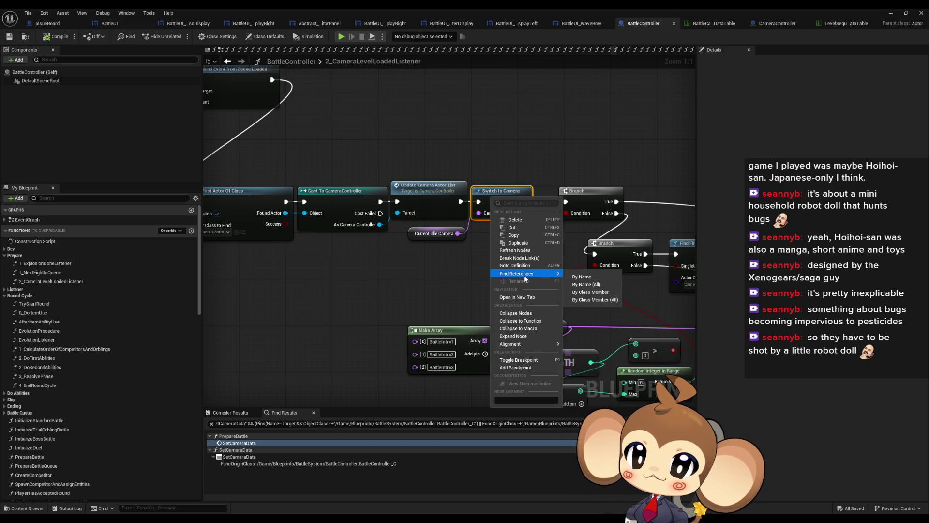
{"action": "left_click", "coordinate": [512, 292]}
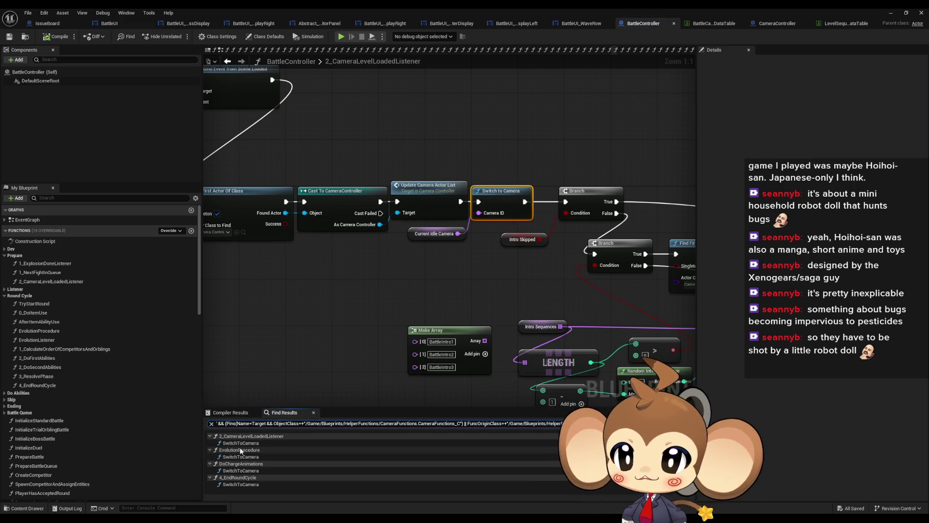
{"action": "left_click", "coordinate": [242, 443]}
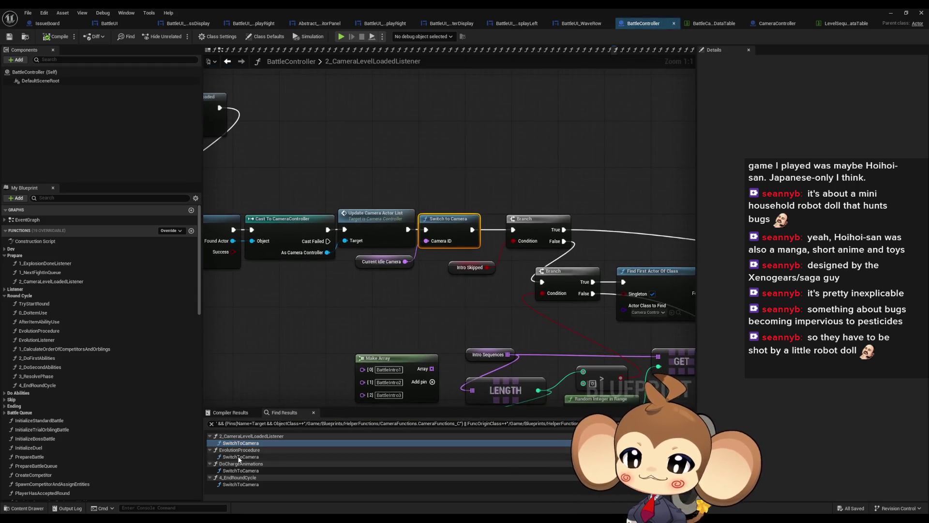
{"action": "left_click", "coordinate": [382, 262]}
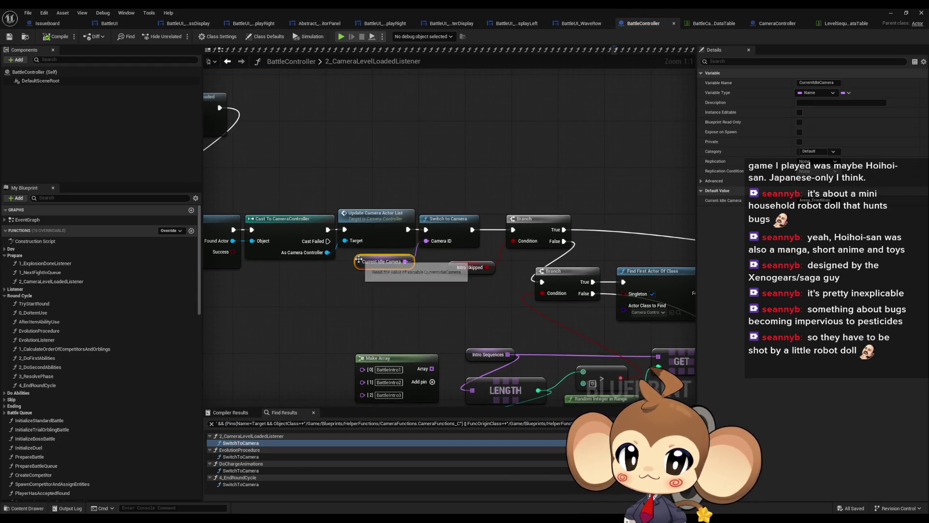
{"action": "left_click", "coordinate": [434, 176]}
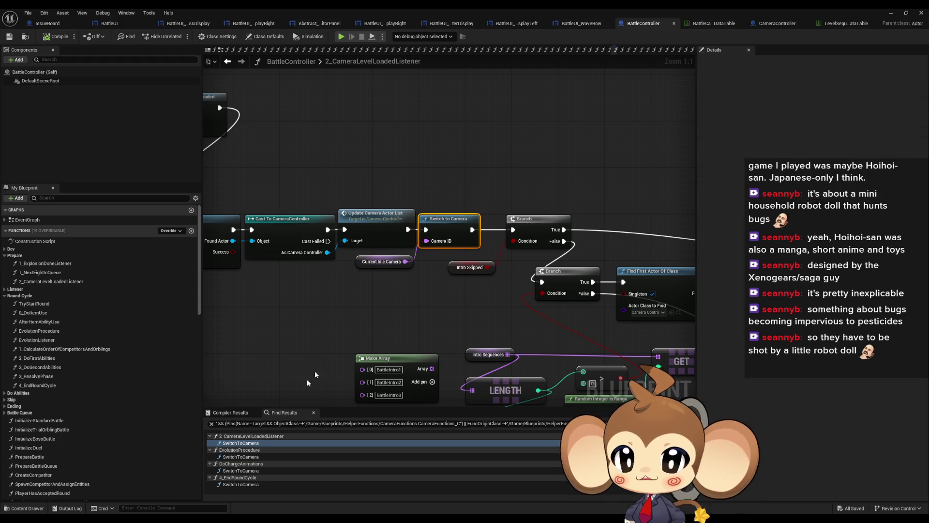
{"action": "left_click", "coordinate": [251, 457]}
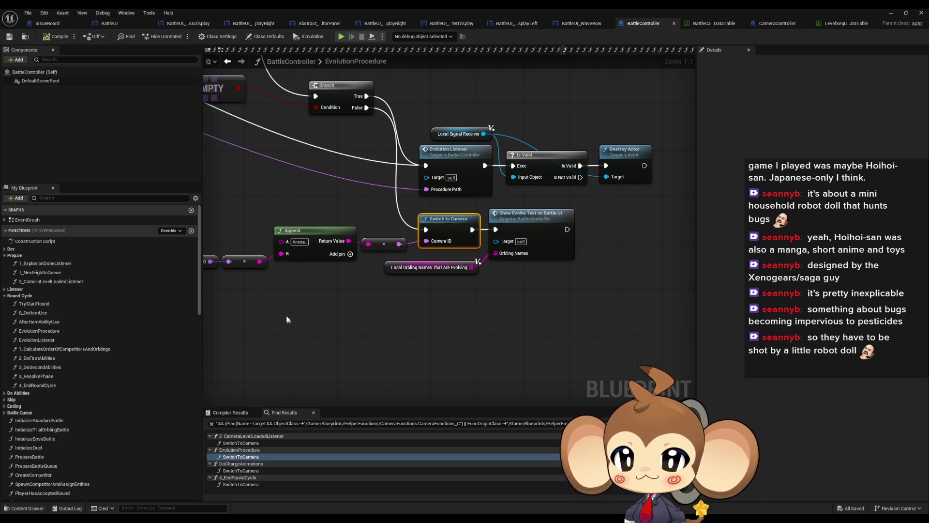
Visit the Switch to Camera calls in DoChargeAnimations and 4_EndRoundCycle.
{"action": "scroll", "coordinate": [490, 278], "scroll_direction": "down", "scroll_amount": 3}
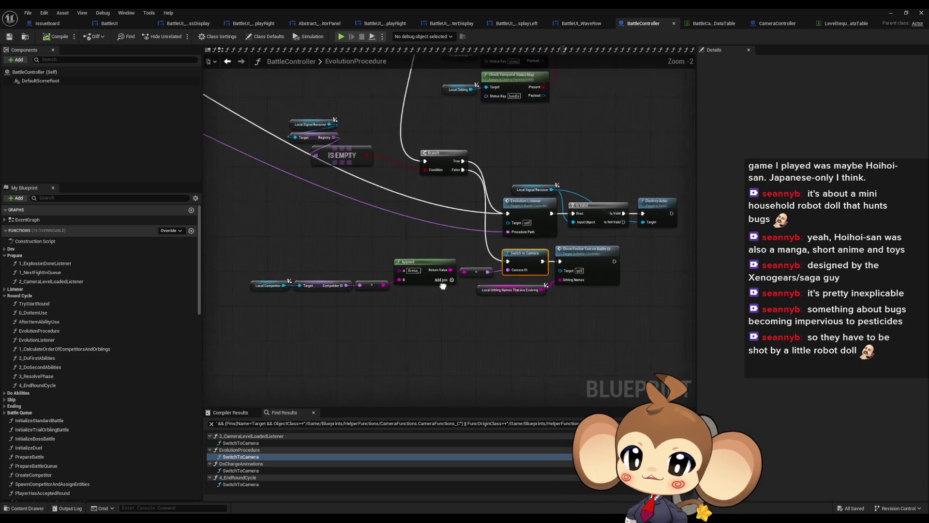
{"action": "scroll", "coordinate": [584, 255], "scroll_direction": "down", "scroll_amount": 1}
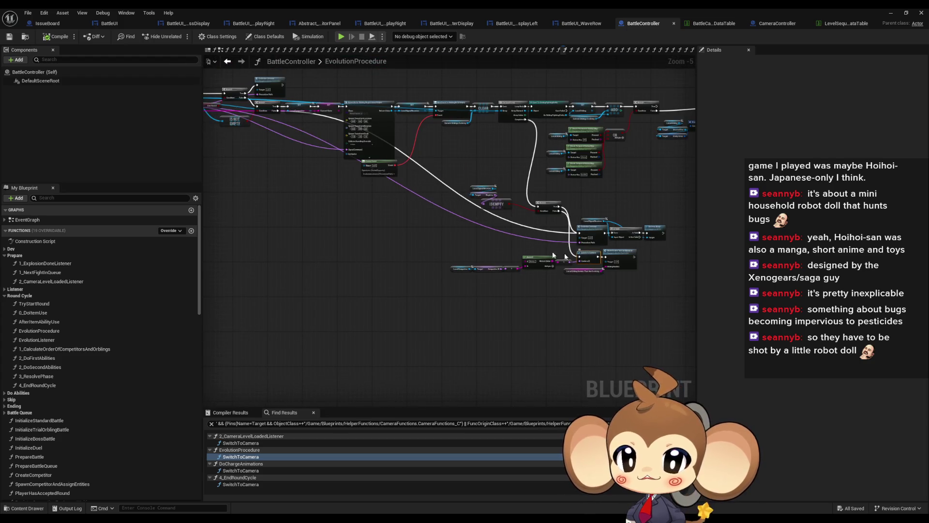
{"action": "scroll", "coordinate": [441, 183], "scroll_direction": "up", "scroll_amount": 3}
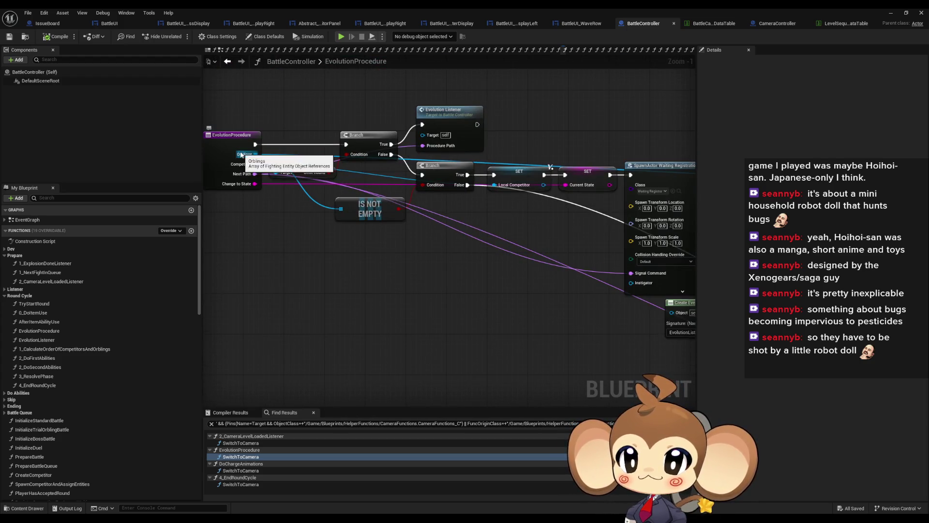
{"action": "scroll", "coordinate": [327, 229], "scroll_direction": "down", "scroll_amount": 3}
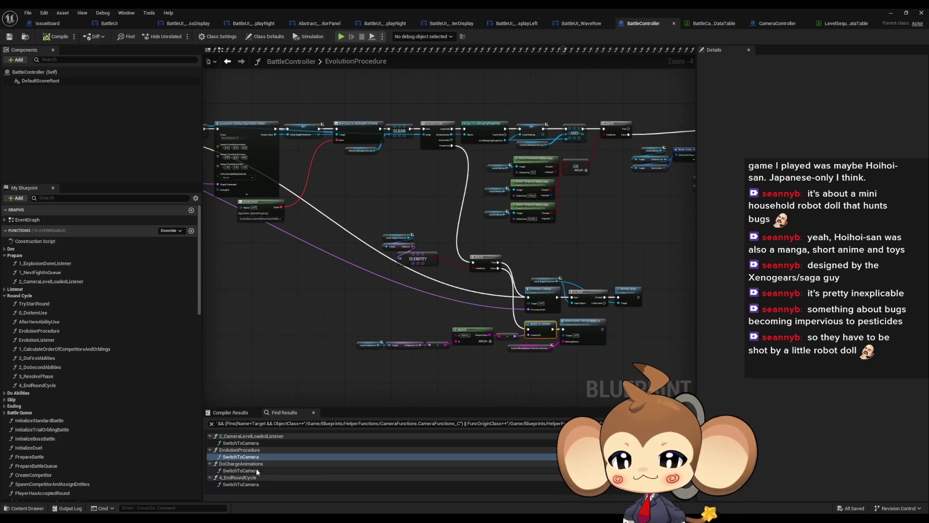
{"action": "left_click", "coordinate": [257, 471]}
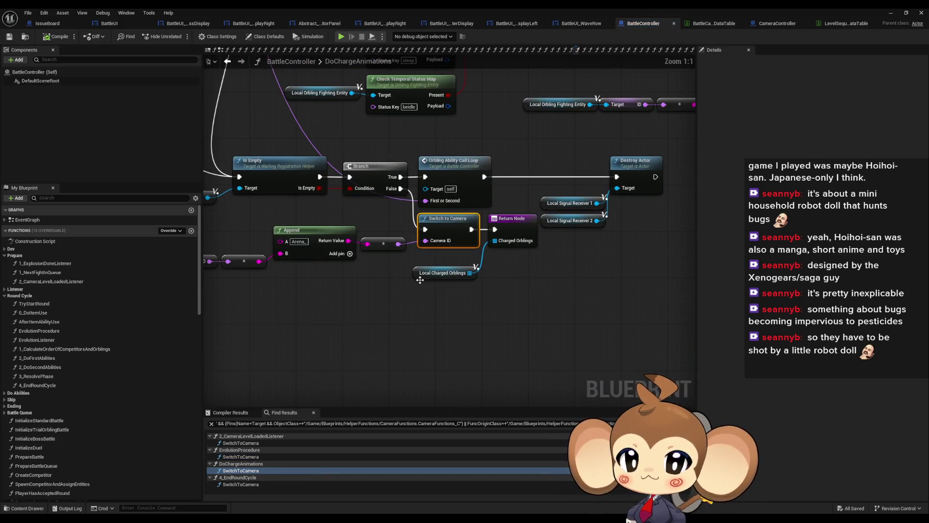
{"action": "scroll", "coordinate": [339, 247], "scroll_direction": "down", "scroll_amount": 3}
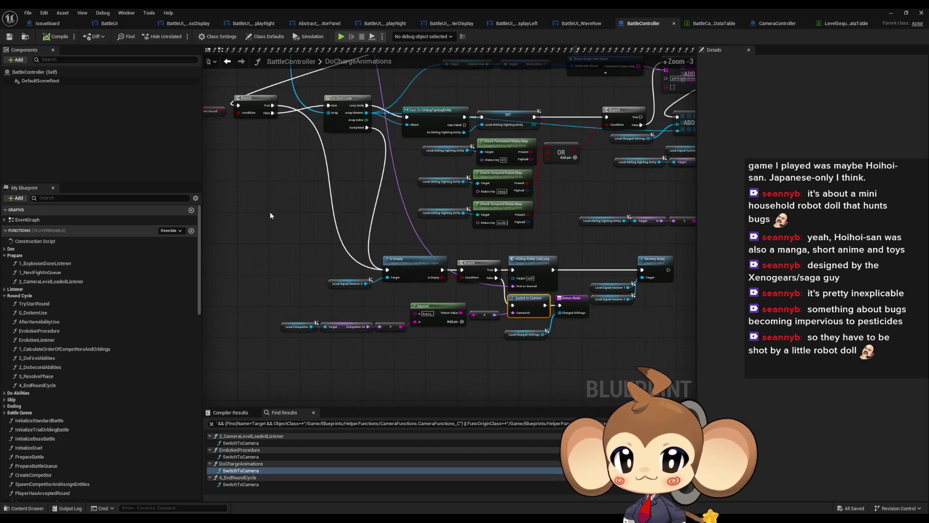
{"action": "left_click", "coordinate": [243, 486]}
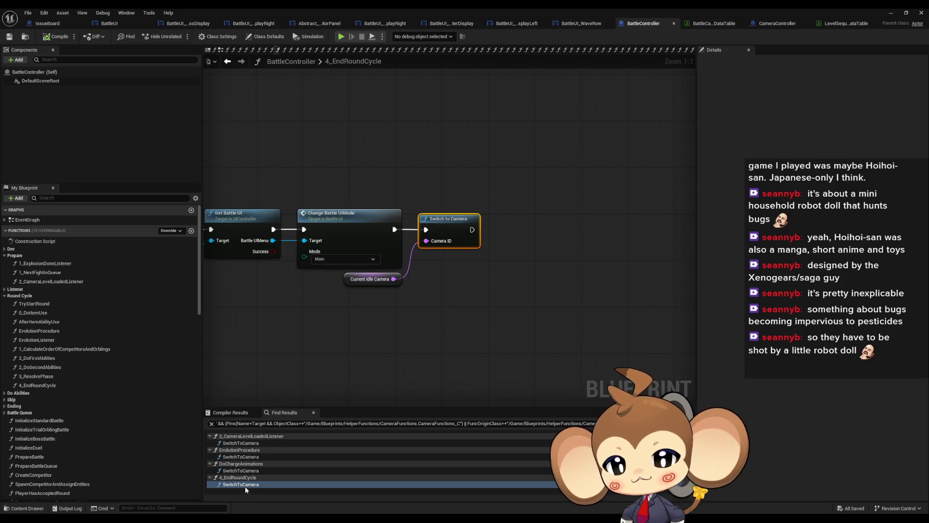
Search all Blueprints for Switch to Camera and open Abstract_Ability's SwitchCameraToTarget function.
{"action": "left_click_drag", "start_coordinate": [439, 224], "coordinate": [441, 223]}
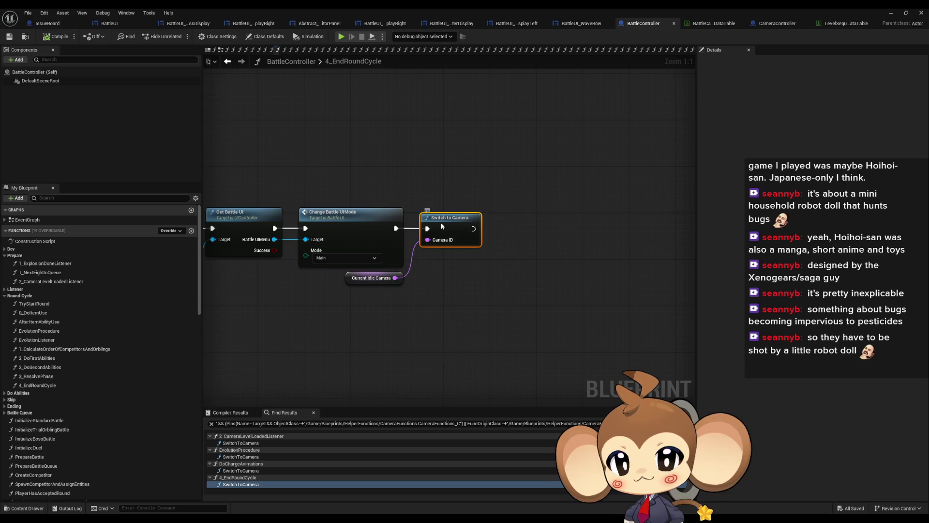
{"action": "right_click", "coordinate": [442, 226]}
{"action": "mouse_move", "coordinate": [484, 300]}
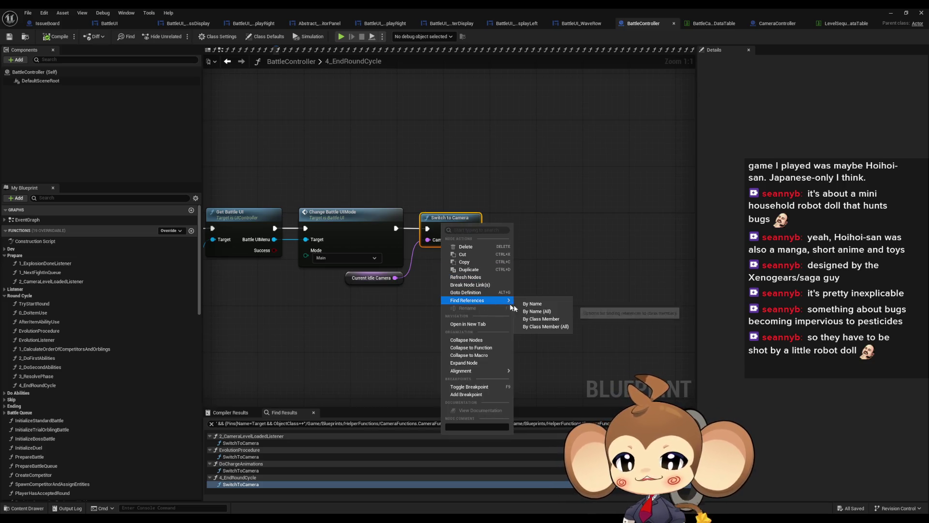
{"action": "left_click", "coordinate": [542, 326]}
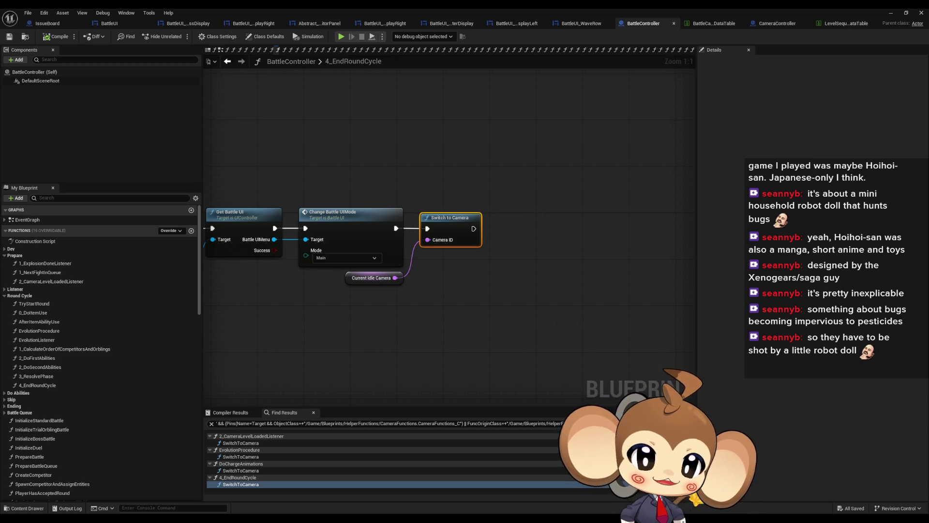
{"action": "key", "text": "Down"}
{"action": "key", "text": "Down"}
{"action": "key", "text": "Down"}
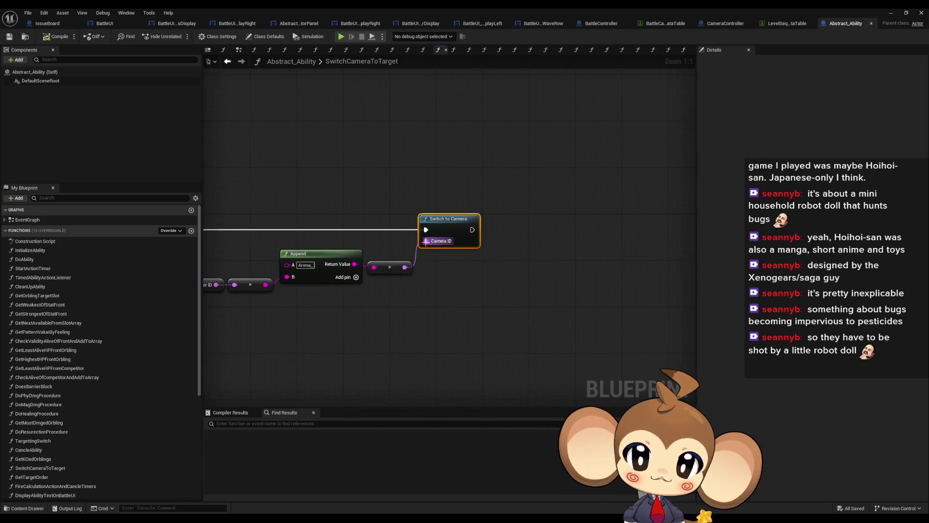
Select the SwitchCameraToTarget entry node and frame the whole function.
{"action": "left_click_drag", "start_coordinate": [563, 257], "coordinate": [706, 263]}
{"action": "left_click", "coordinate": [404, 231]}
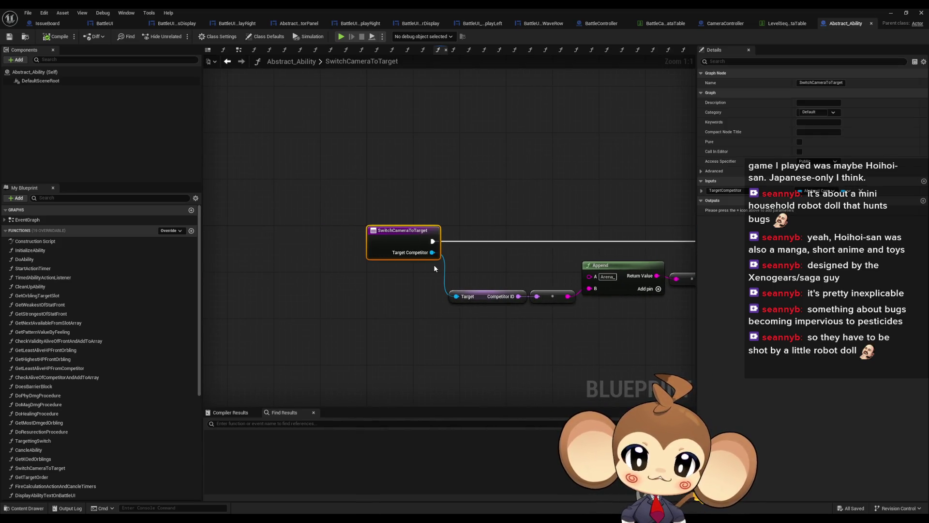
{"action": "mouse_move", "coordinate": [434, 264]}
{"action": "left_mouse_down"}
{"action": "mouse_move", "coordinate": [275, 244]}
{"action": "mouse_move", "coordinate": [267, 197]}
{"action": "left_mouse_up"}
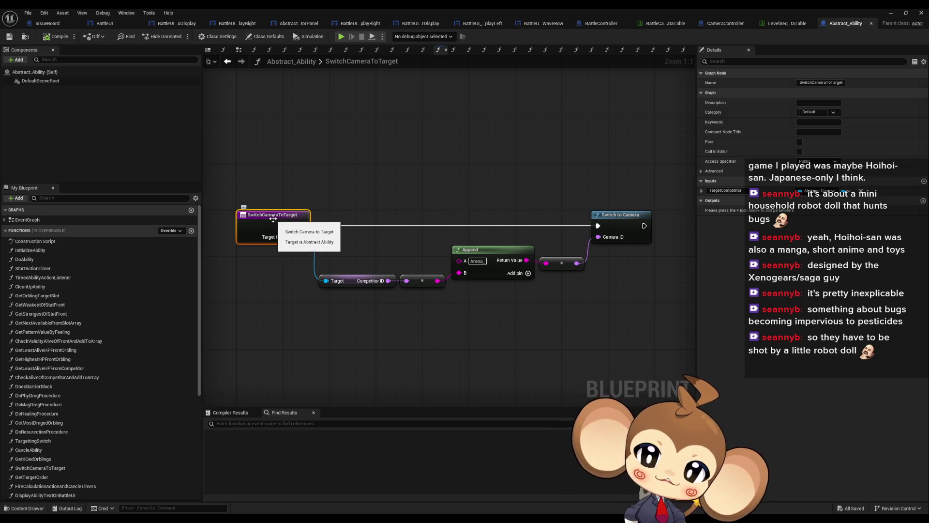
List SwitchCameraToTarget's references and go to its call in TargettingSwitch.
{"action": "right_click", "coordinate": [289, 224]}
{"action": "mouse_move", "coordinate": [325, 301]}
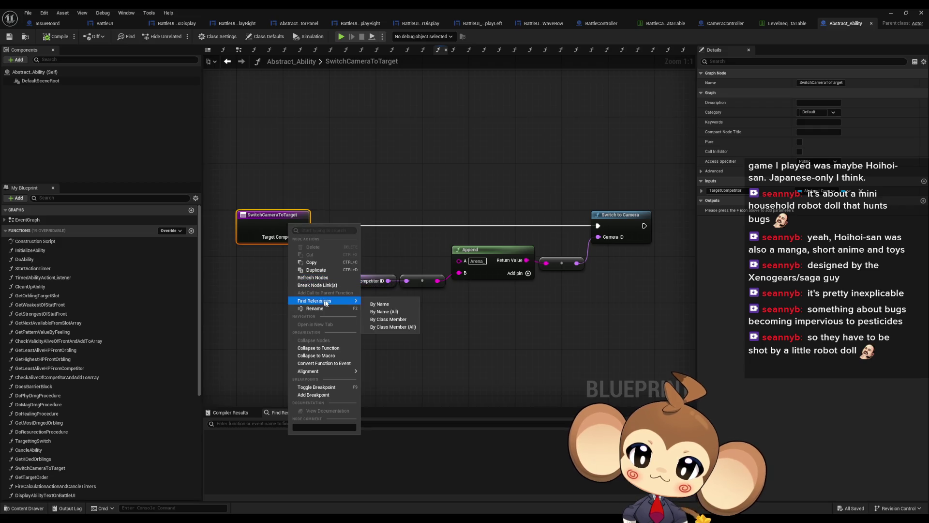
{"action": "left_click", "coordinate": [392, 319]}
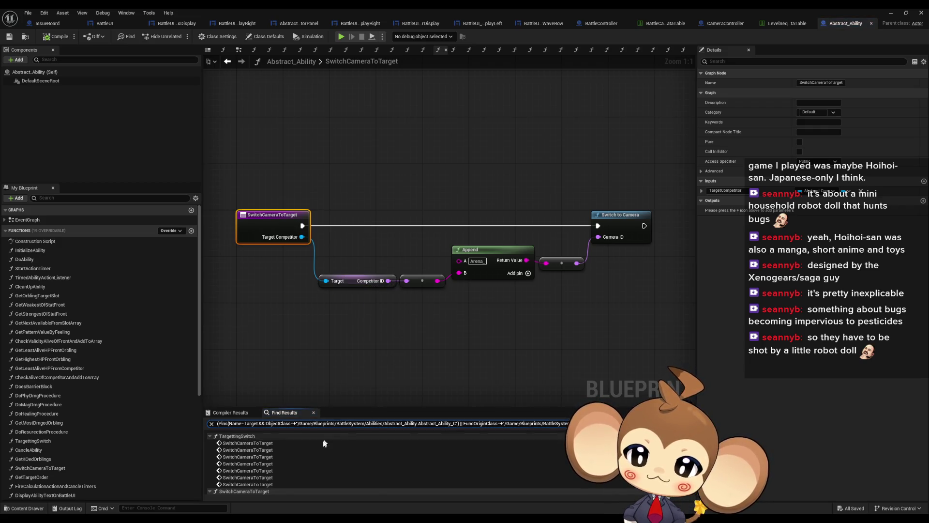
{"action": "scroll", "coordinate": [274, 469], "scroll_direction": "down", "scroll_amount": 2}
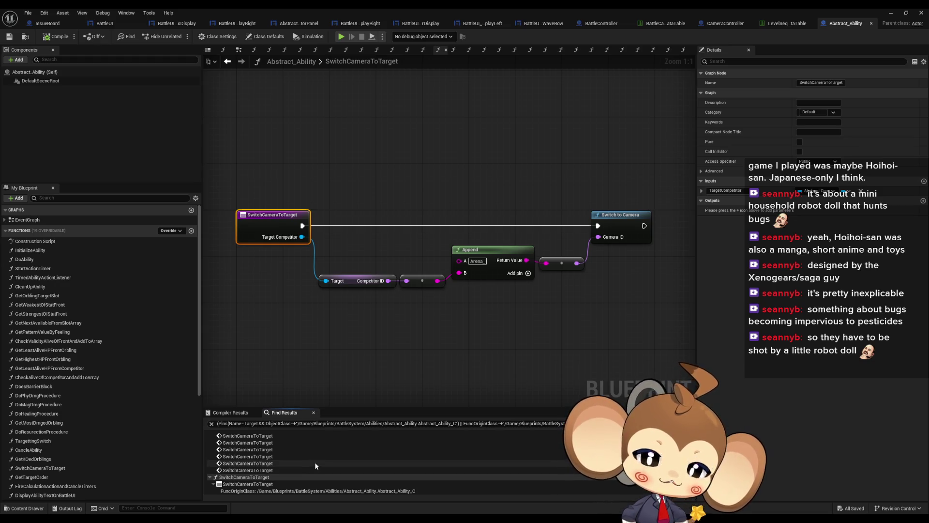
{"action": "scroll", "coordinate": [242, 449], "scroll_direction": "up", "scroll_amount": 1}
{"action": "left_click", "coordinate": [241, 444]}
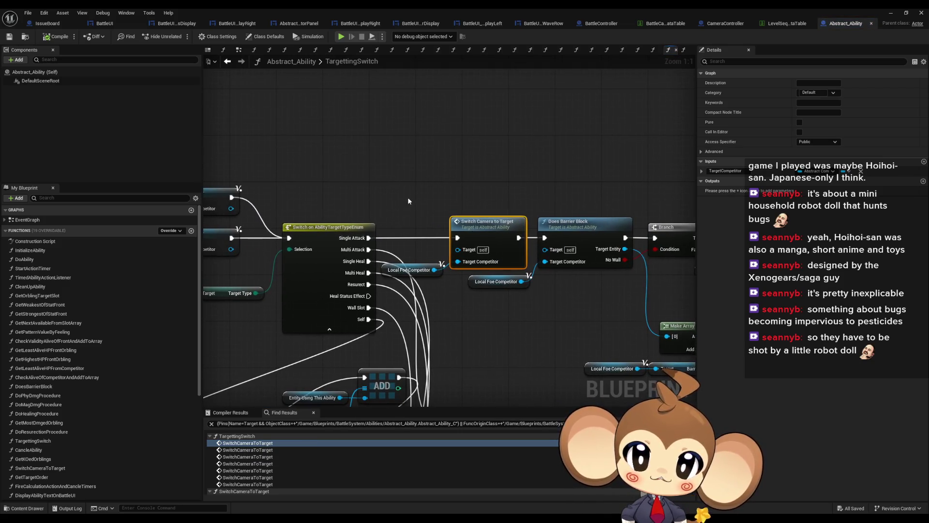
Inspect Local Foe Competitor and the Switch Camera to Target node, then minimize the Blueprint window.
{"action": "left_click", "coordinate": [409, 270]}
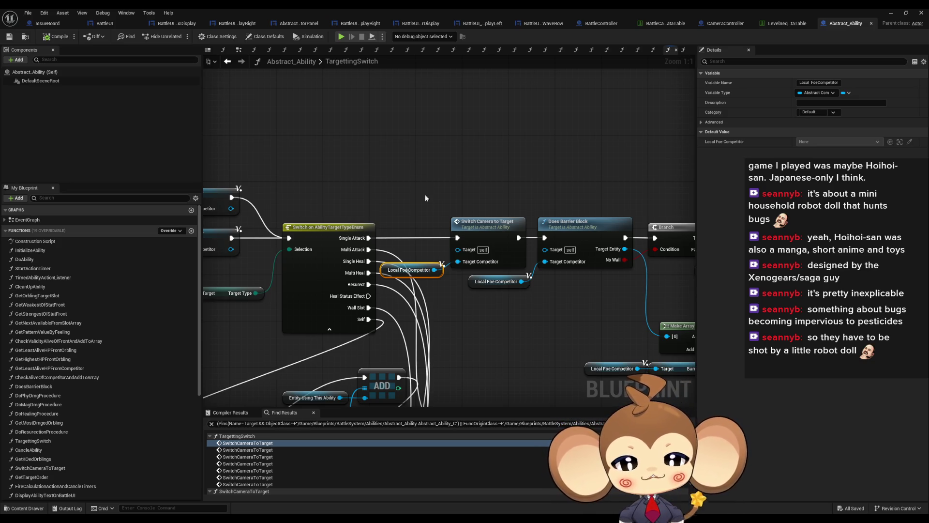
{"action": "left_click_drag", "start_coordinate": [425, 194], "coordinate": [459, 285]}
{"action": "left_click", "coordinate": [482, 360]}
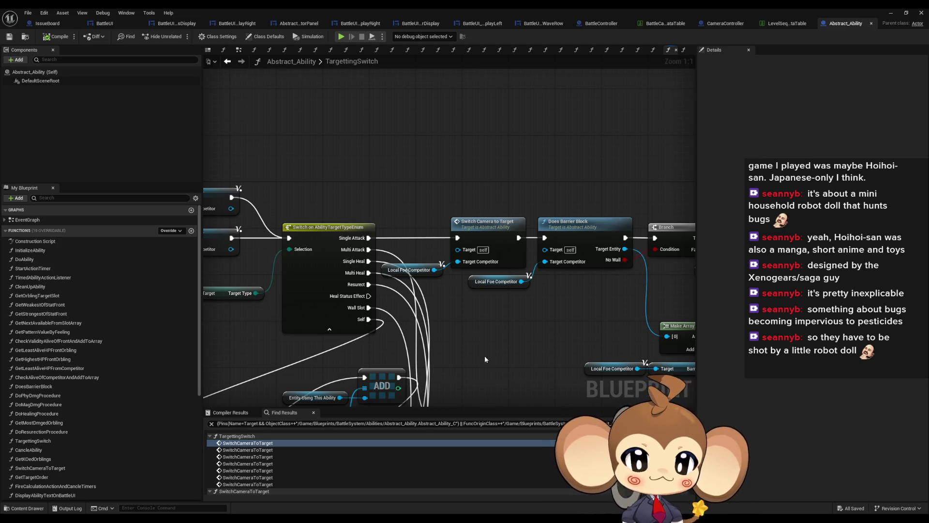
{"action": "left_click", "coordinate": [890, 12]}
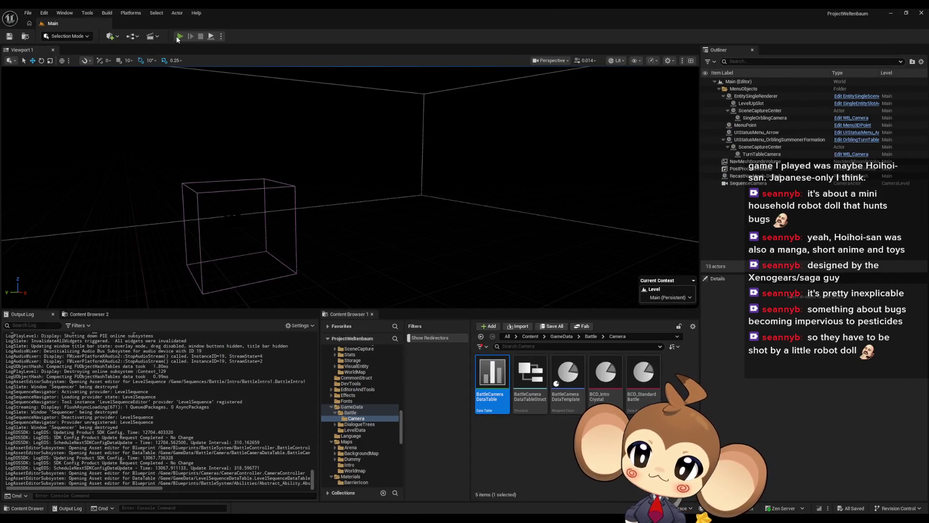
Play the Main level in-editor, watch the battle full-screen, then leave full-screen.
{"action": "left_click", "coordinate": [178, 37]}
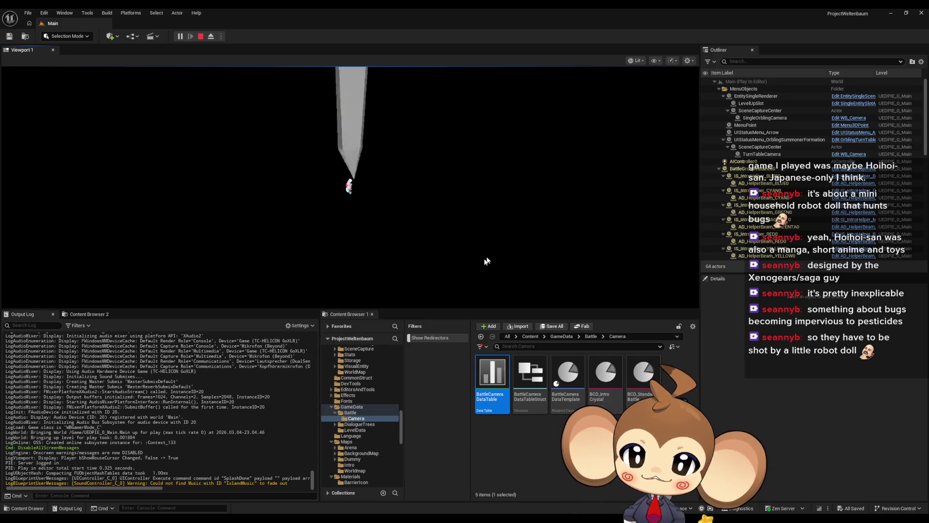
{"action": "key", "text": "F11"}
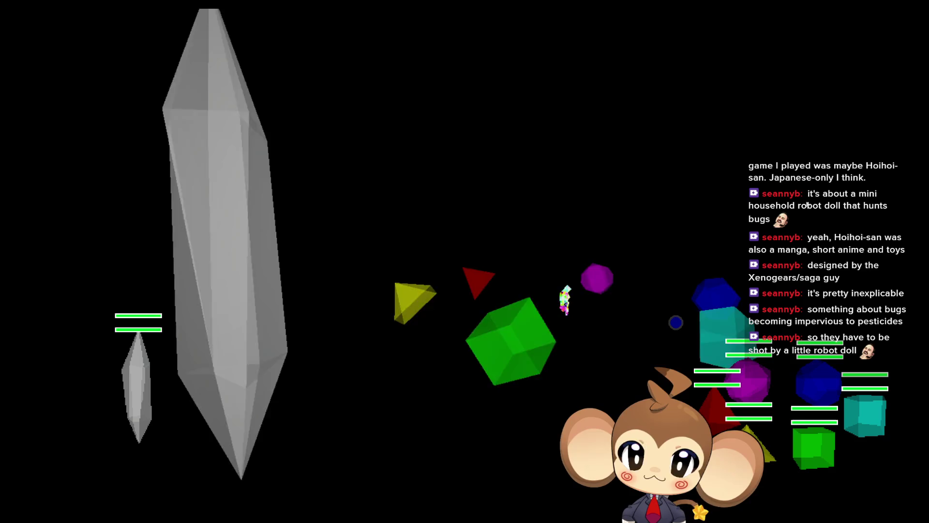
{"action": "key", "text": "F11"}
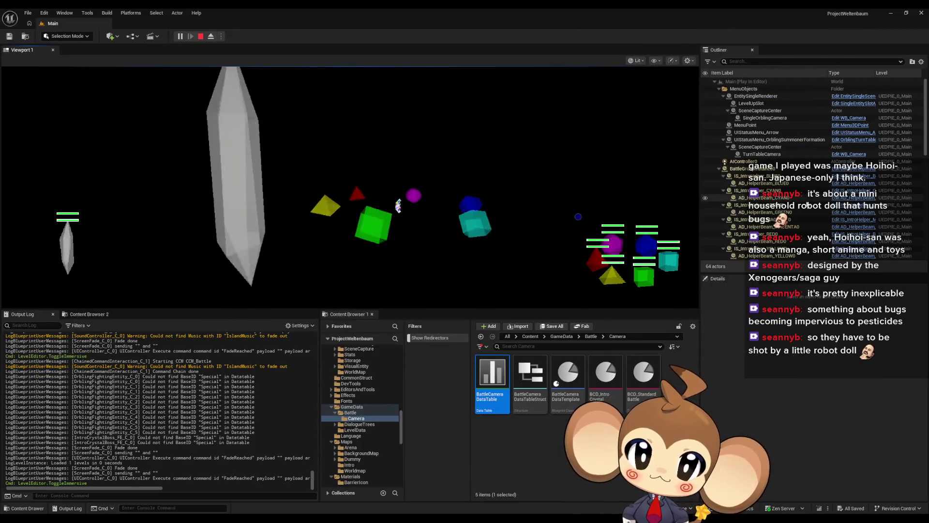
Browse the Outliner's EmptyPawn0, Arena_CameraMap, Cam_Arena_FrontMain and Cam_Arena_Competitor1 actors.
{"action": "scroll", "coordinate": [790, 190], "scroll_direction": "down", "scroll_amount": 5}
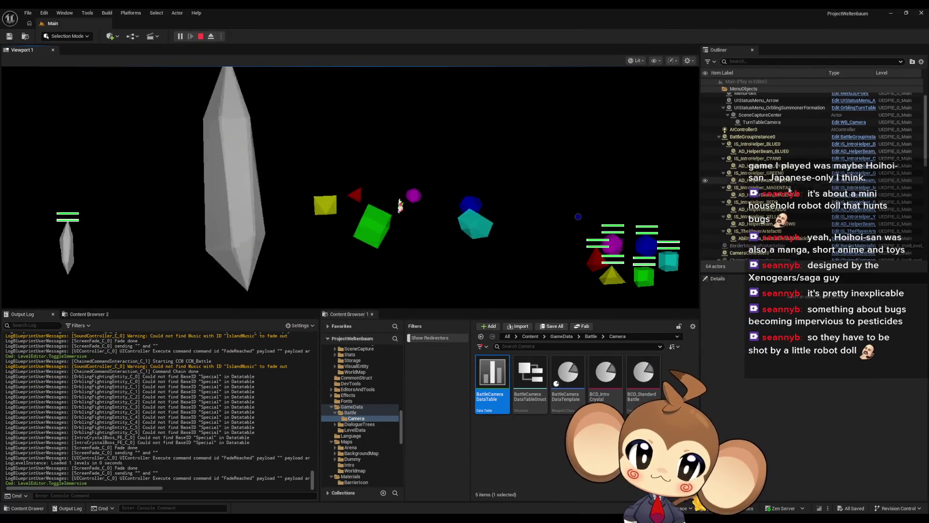
{"action": "scroll", "coordinate": [792, 191], "scroll_direction": "down", "scroll_amount": 5}
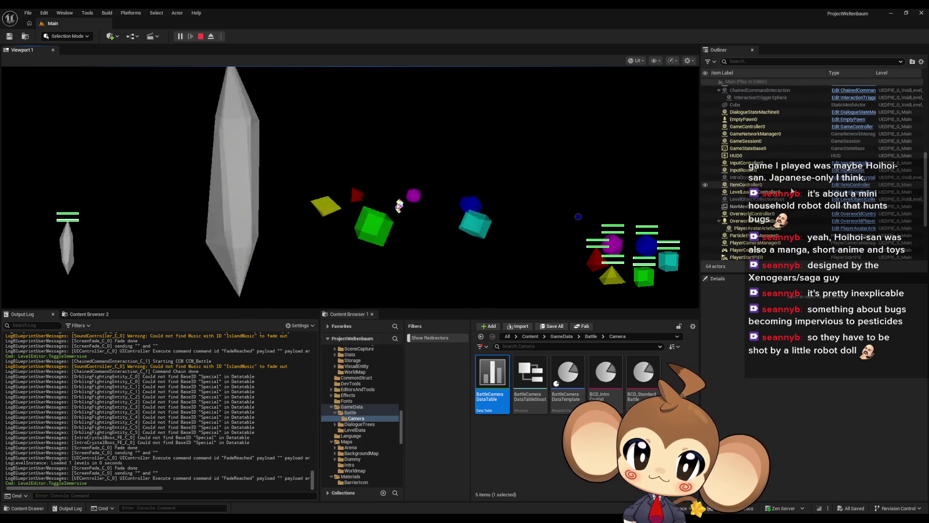
{"action": "scroll", "coordinate": [791, 191], "scroll_direction": "down", "scroll_amount": 4}
{"action": "scroll", "coordinate": [792, 191], "scroll_direction": "down", "scroll_amount": 3}
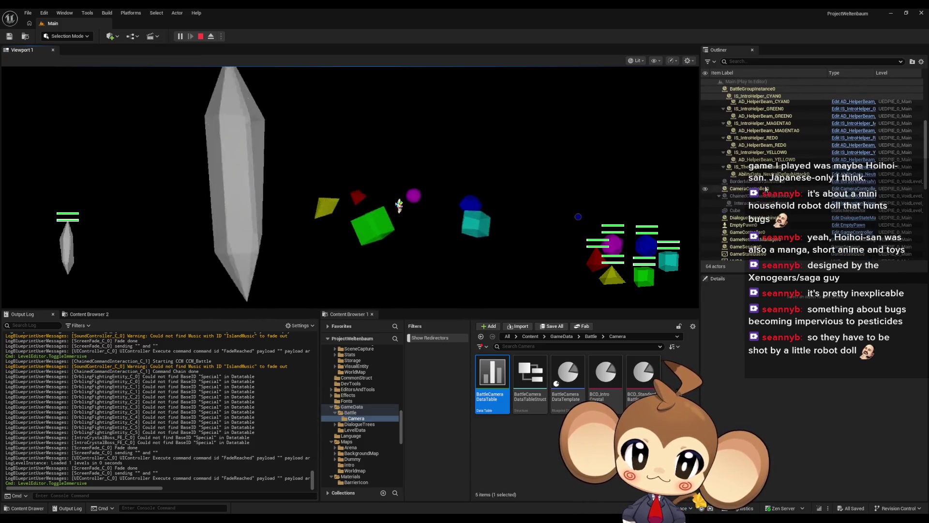
{"action": "left_click", "coordinate": [773, 208]}
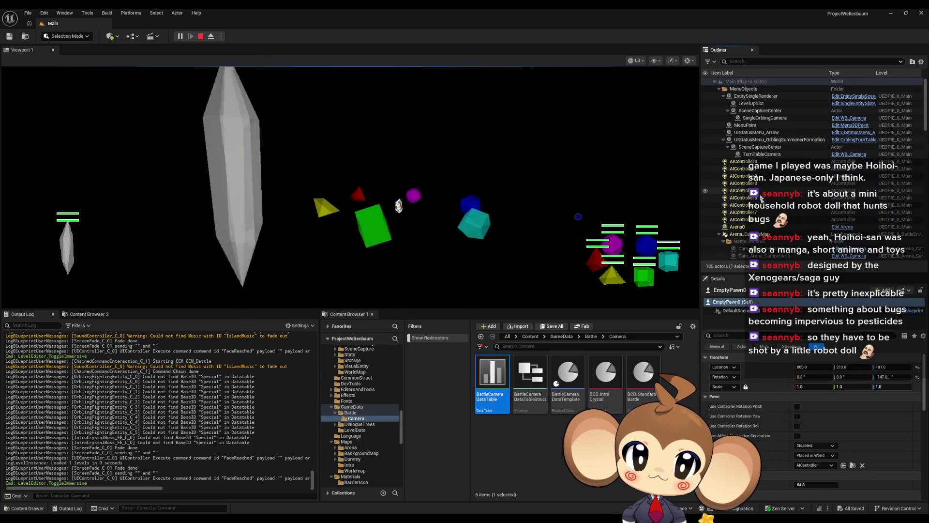
{"action": "scroll", "coordinate": [761, 198], "scroll_direction": "down", "scroll_amount": 3}
{"action": "left_click", "coordinate": [761, 202]}
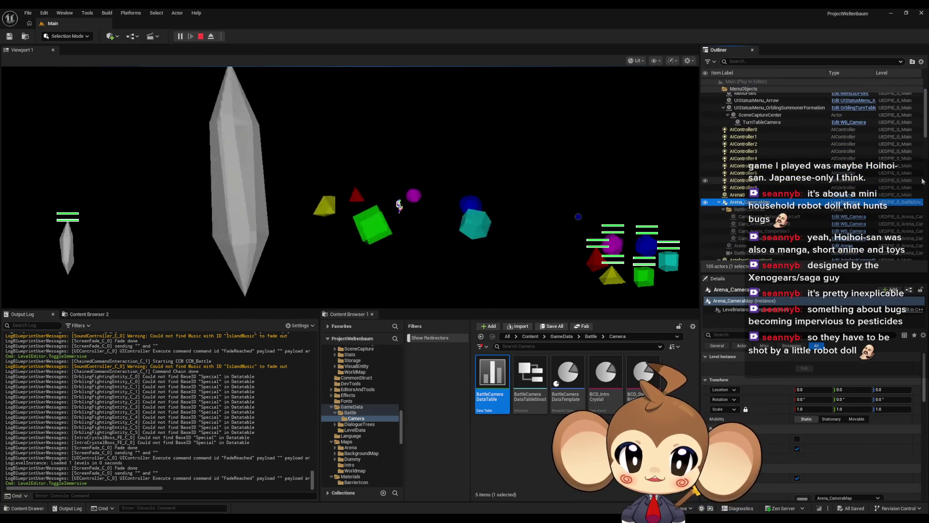
{"action": "key", "text": "Down"}
{"action": "key", "text": "Down"}
{"action": "key", "text": "Down"}
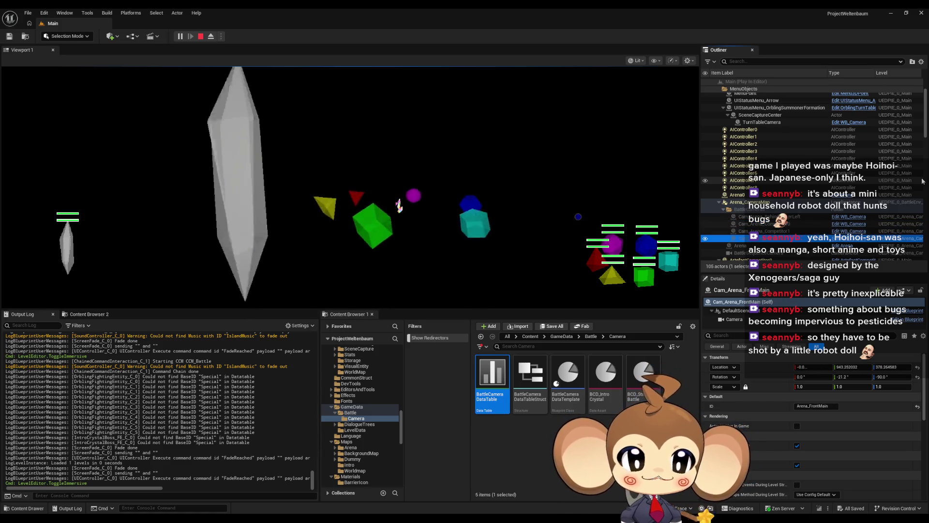
{"action": "key", "text": "Up"}
{"action": "key", "text": "Down"}
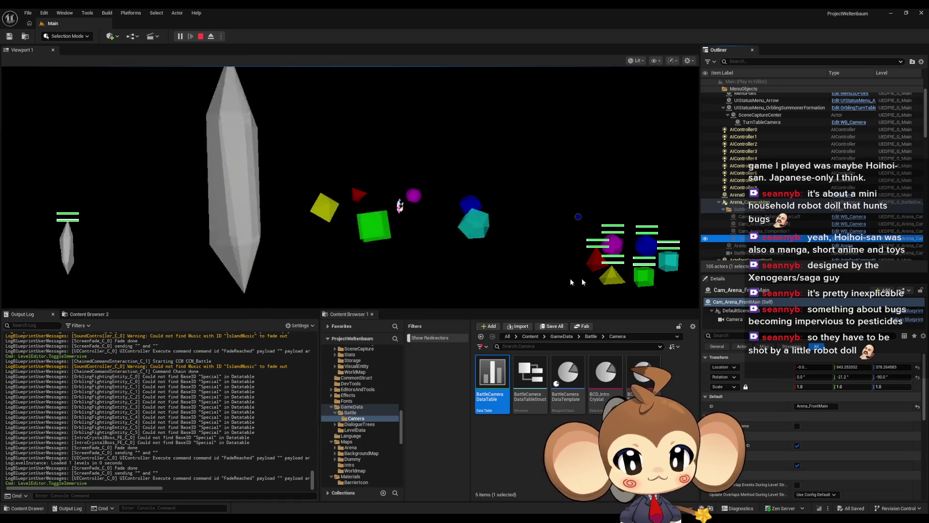
Check AIController8 and Arena0 in the Outliner, then stop the play session.
{"action": "right_click", "coordinate": [757, 189]}
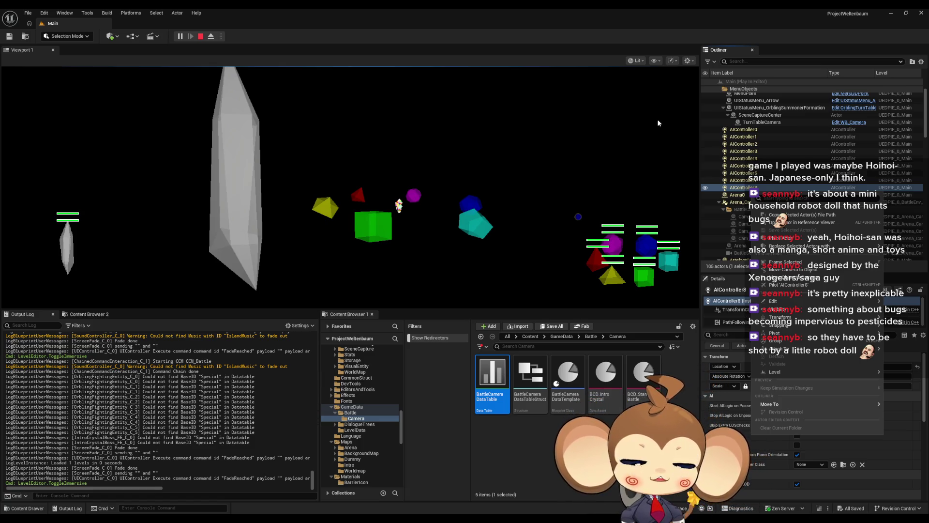
{"action": "left_click", "coordinate": [745, 138]}
{"action": "left_click", "coordinate": [737, 194]}
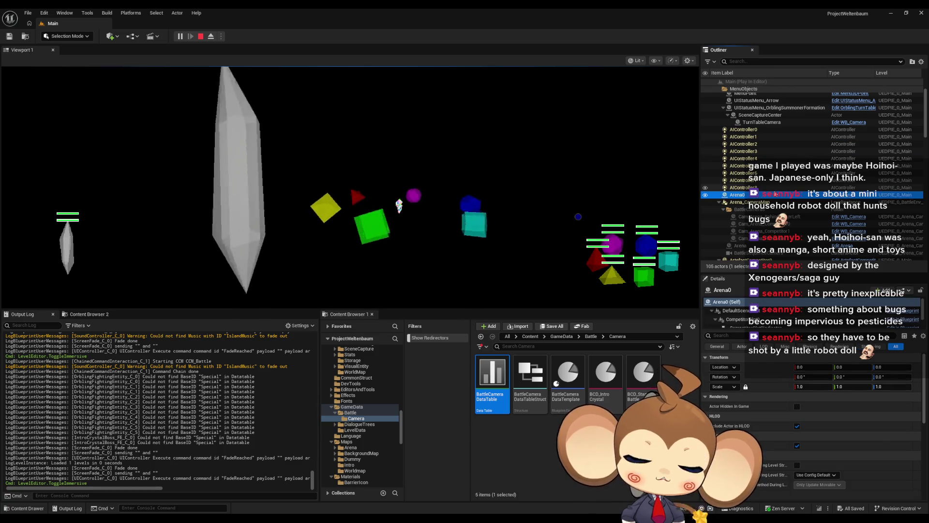
{"action": "key", "text": "Down"}
{"action": "key", "text": "Down"}
{"action": "key", "text": "Down"}
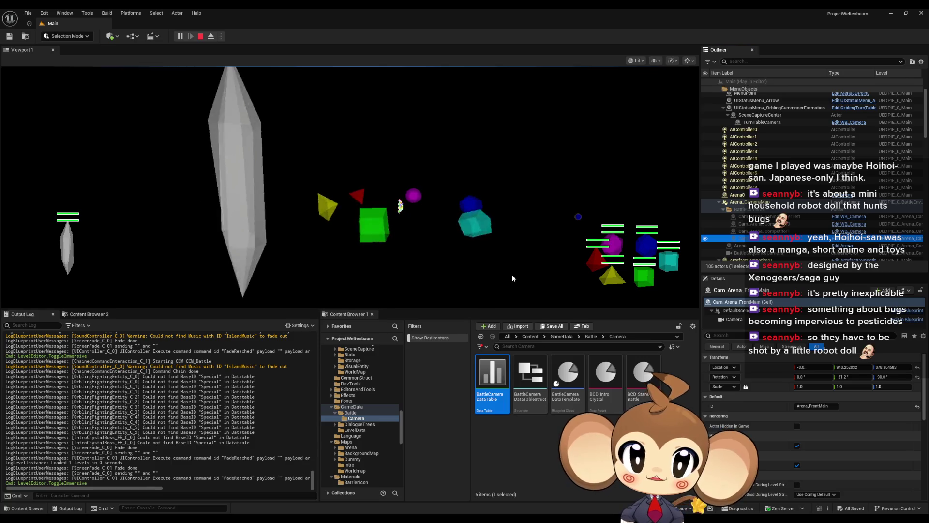
{"action": "key", "text": "Up"}
{"action": "key", "text": "Up"}
{"action": "key", "text": "Up"}
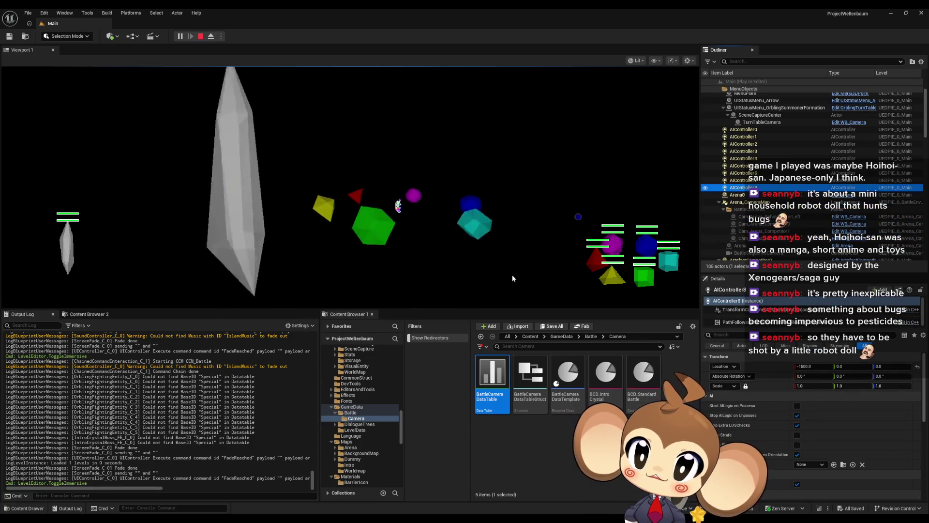
{"action": "left_click", "coordinate": [204, 36]}
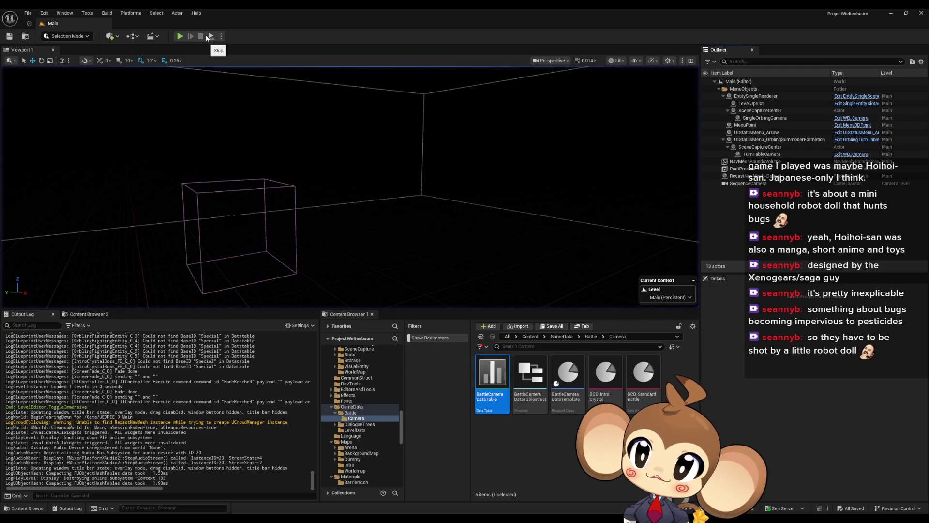
Start a new play session, eject from the player, and pilot the Cam_Arena_FrontMain camera.
{"action": "left_click", "coordinate": [179, 36]}
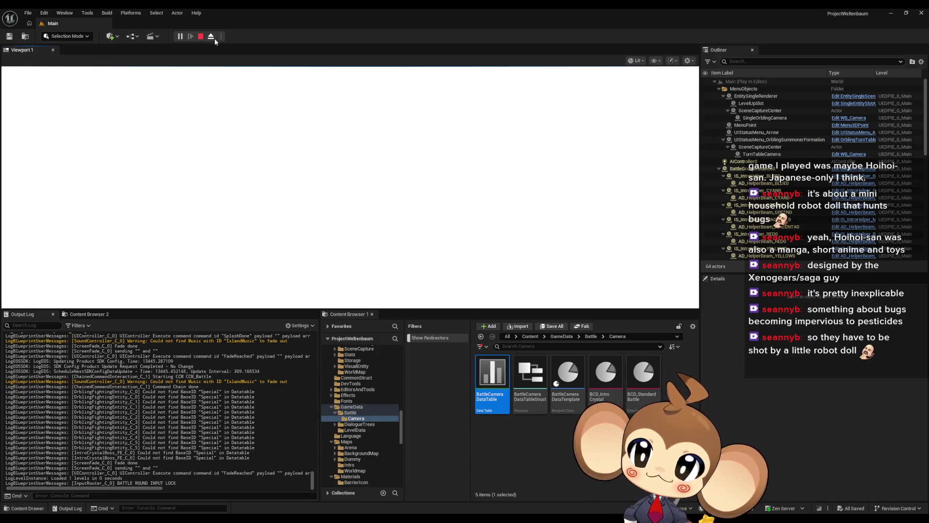
{"action": "left_click", "coordinate": [214, 39]}
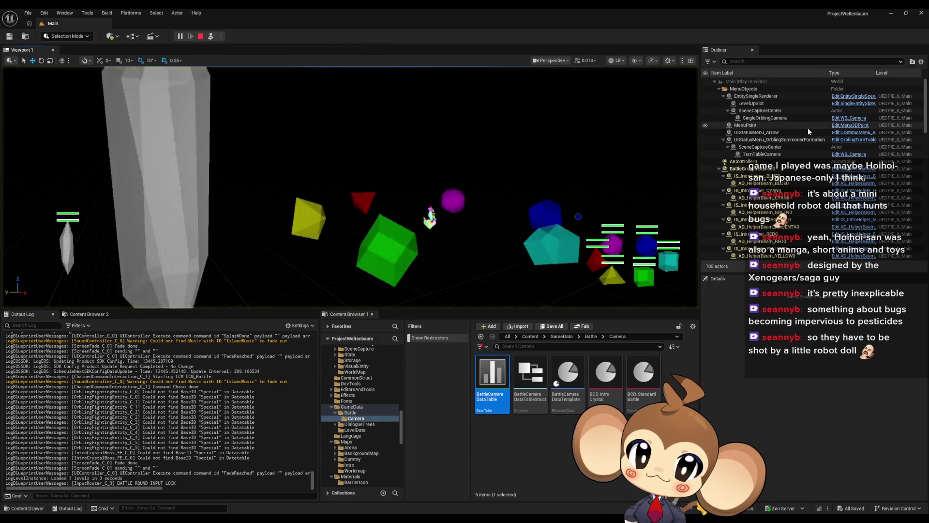
{"action": "left_click", "coordinate": [747, 212]}
{"action": "scroll", "coordinate": [763, 220], "scroll_direction": "down", "scroll_amount": 3}
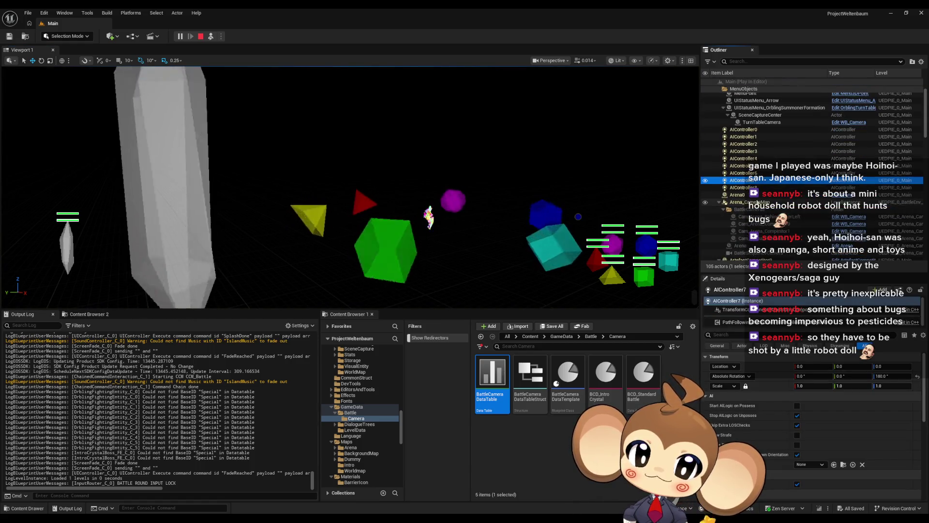
{"action": "left_click", "coordinate": [775, 224]}
{"action": "key", "text": "Down"}
{"action": "key", "text": "Down"}
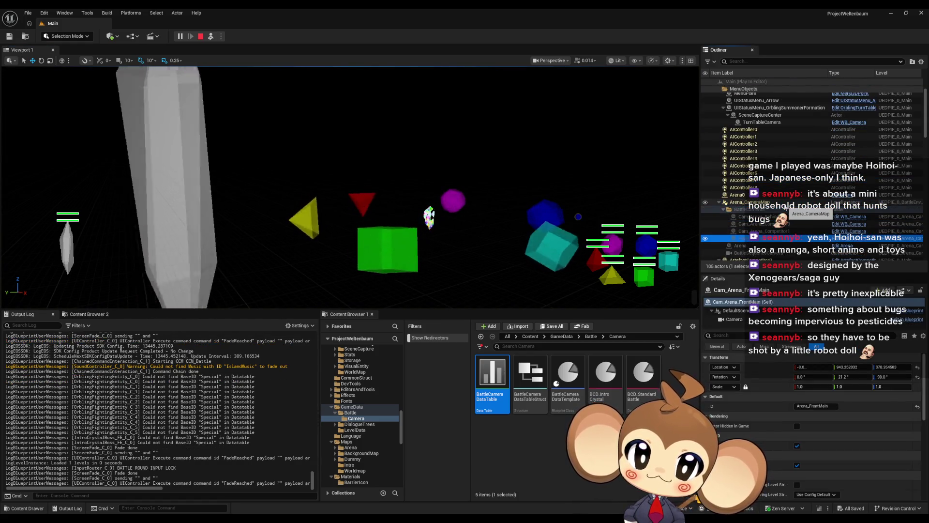
{"action": "key", "text": "ctrl+shift+p"}
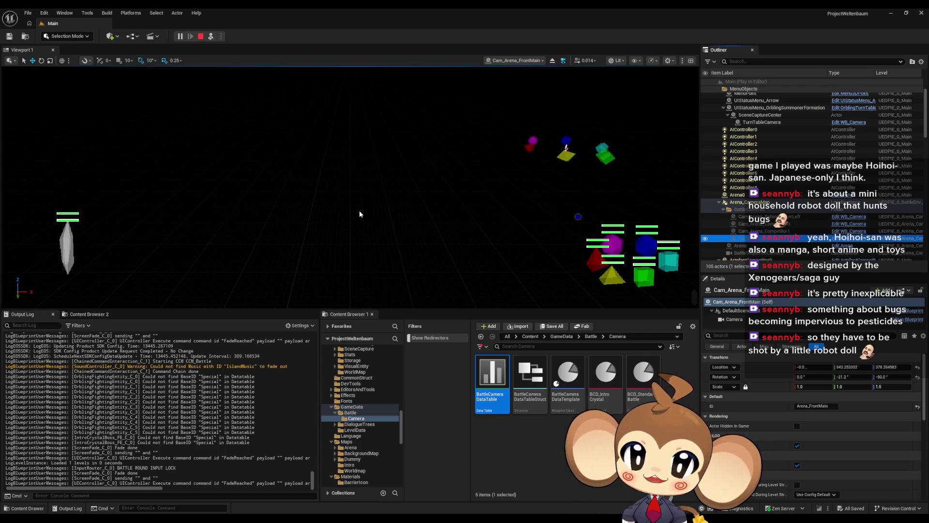
Pilot AIController8's viewpoint briefly, then stop piloting it.
{"action": "right_click", "coordinate": [740, 188]}
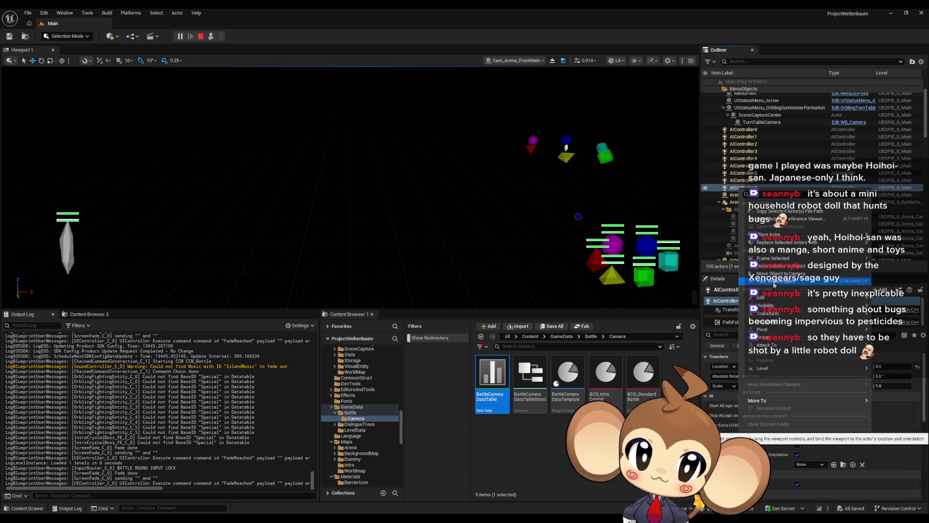
{"action": "left_click", "coordinate": [774, 283]}
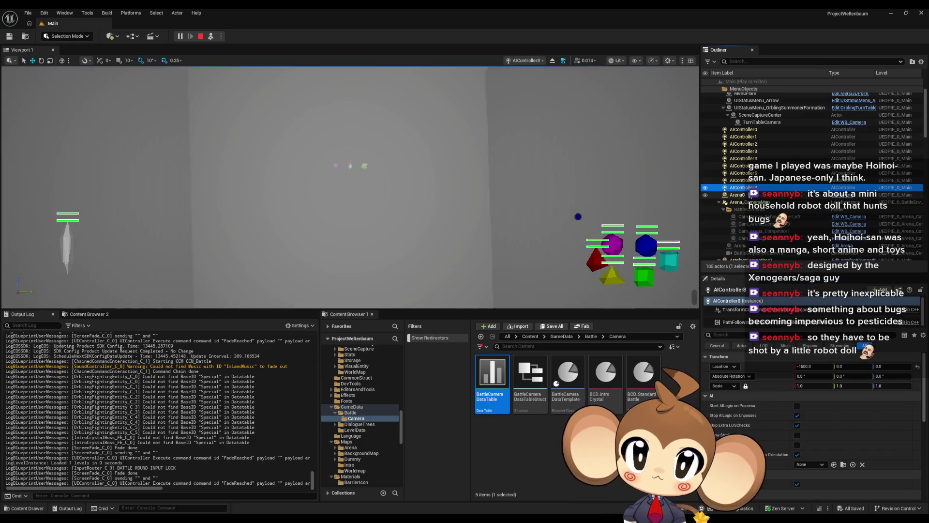
{"action": "right_click", "coordinate": [745, 190]}
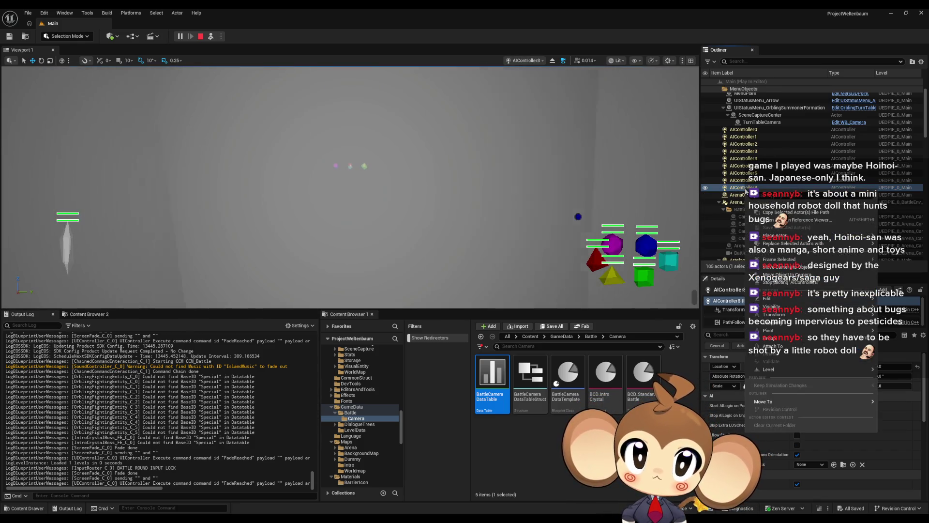
{"action": "left_click", "coordinate": [783, 282]}
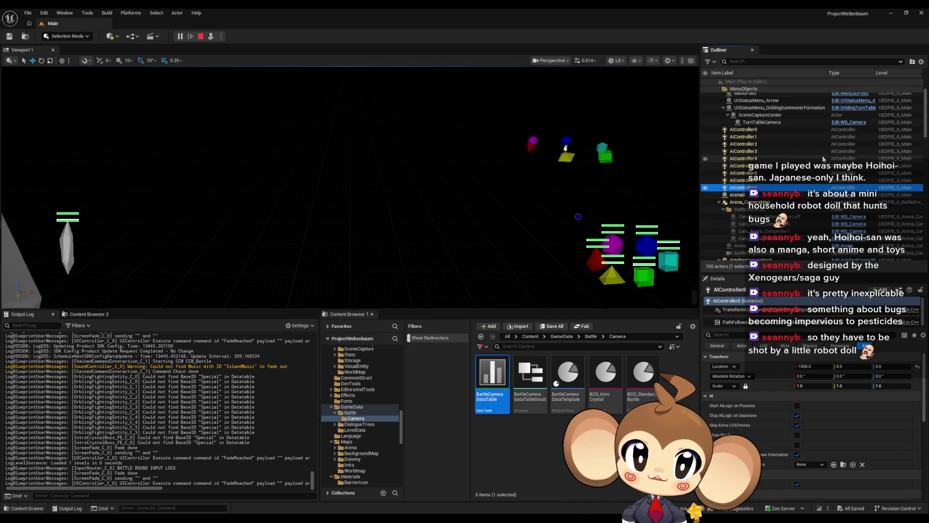
Pilot Cam_Arena_BehindPlayerLeft, turn its yaw to about -155.2, and go full-screen.
{"action": "key", "text": "Down"}
{"action": "key", "text": "Down"}
{"action": "key", "text": "Down"}
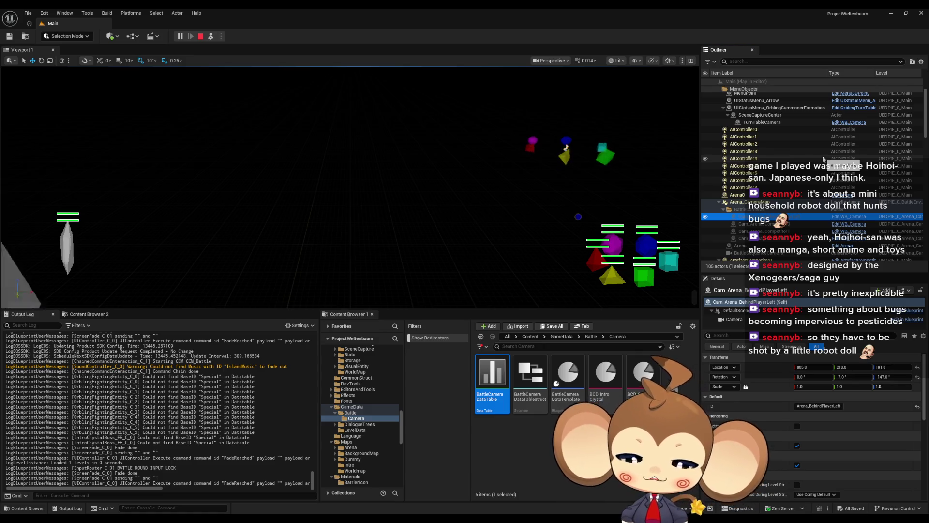
{"action": "key", "text": "ctrl+shift+p"}
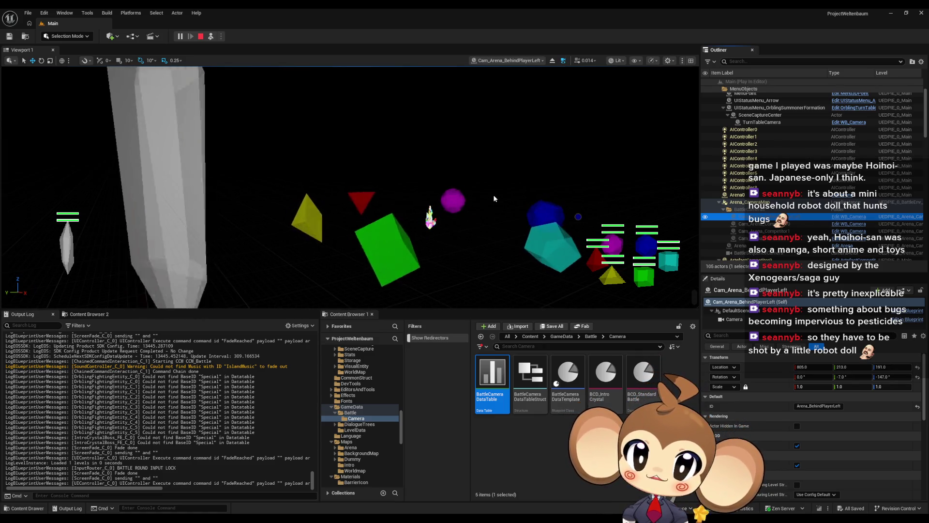
{"action": "left_click_drag", "start_coordinate": [495, 199], "coordinate": [449, 191]}
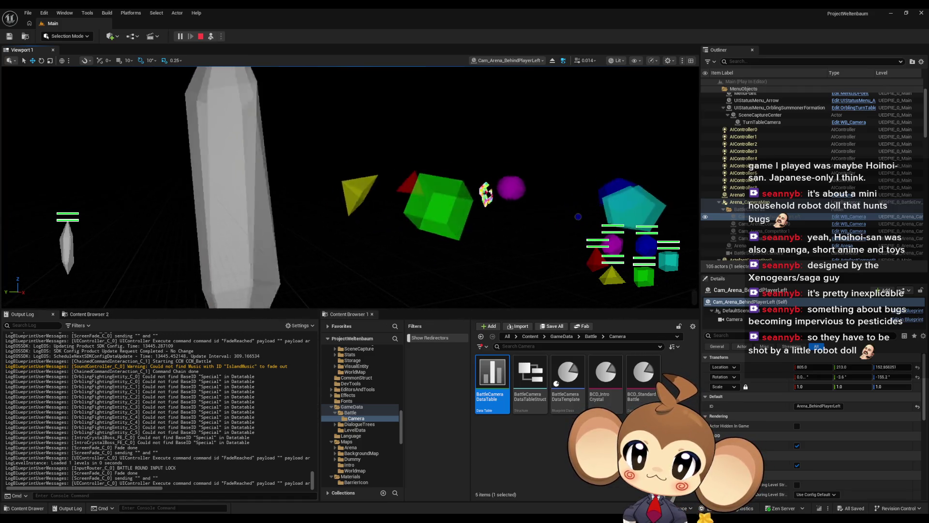
{"action": "key", "text": "F11"}
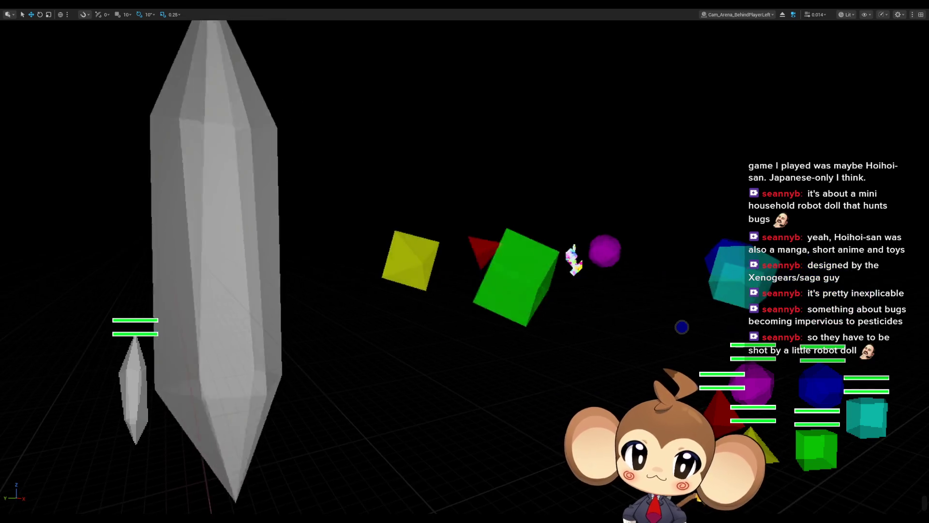